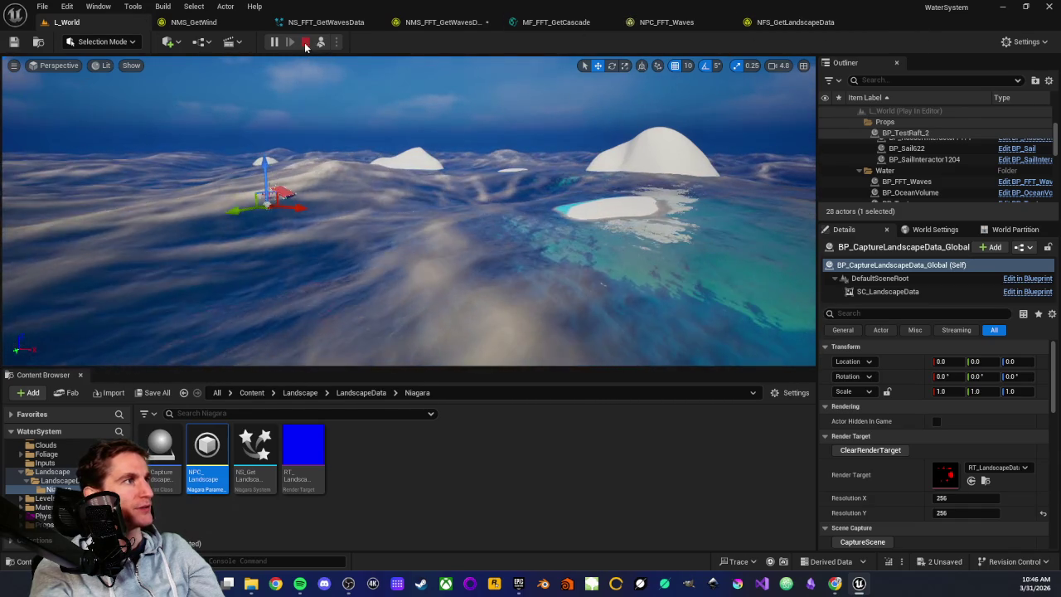
Step: Stop play, enter CascadesMaxHeight R -200, G -150, B -50, A -10 in NPC_FFT_Waves, and save
click(305, 41)
click(670, 22)
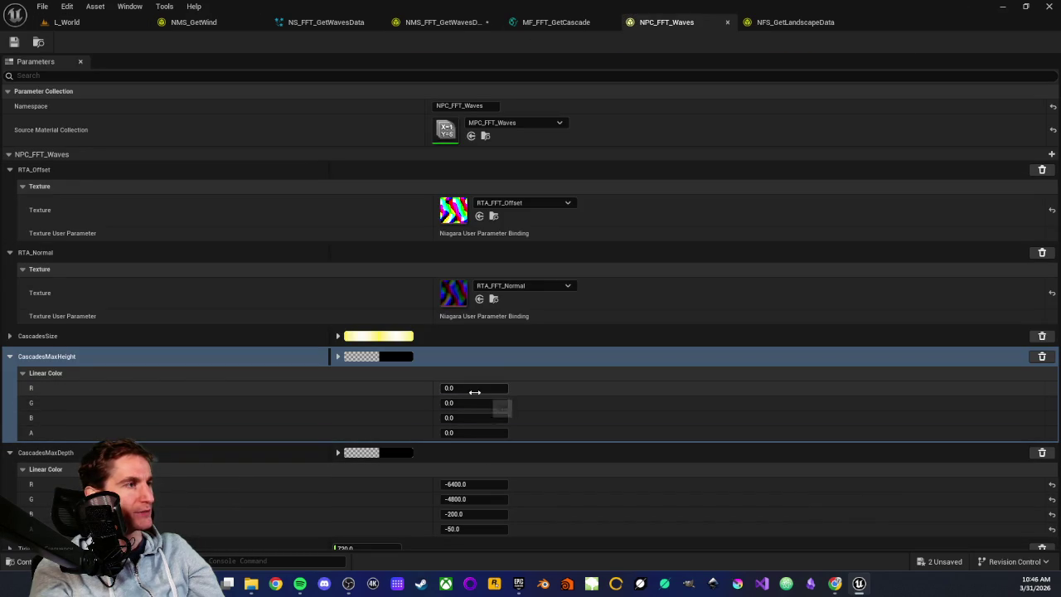
text(-1)
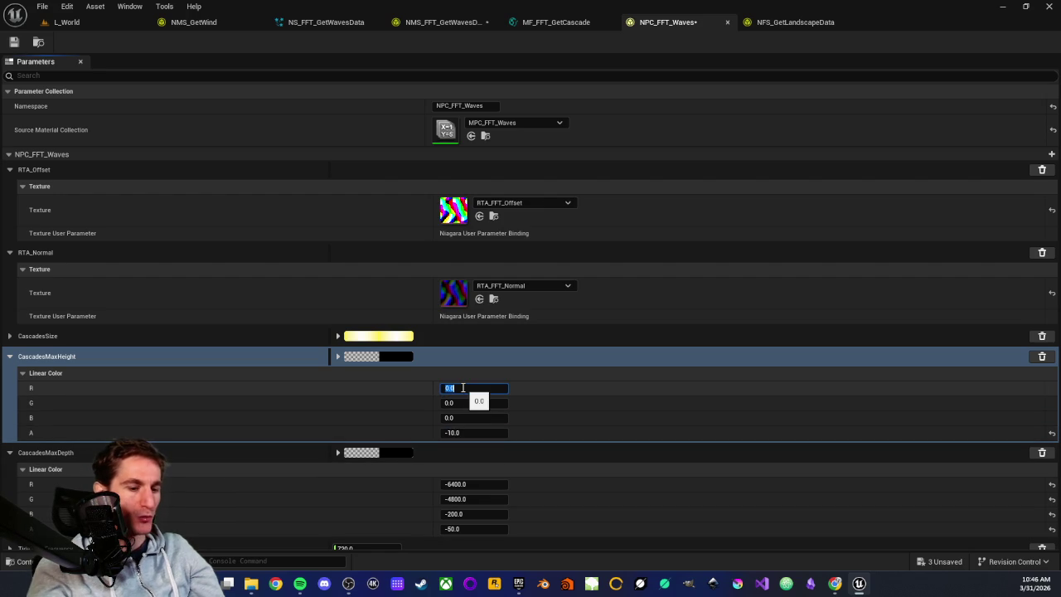
key(Return)
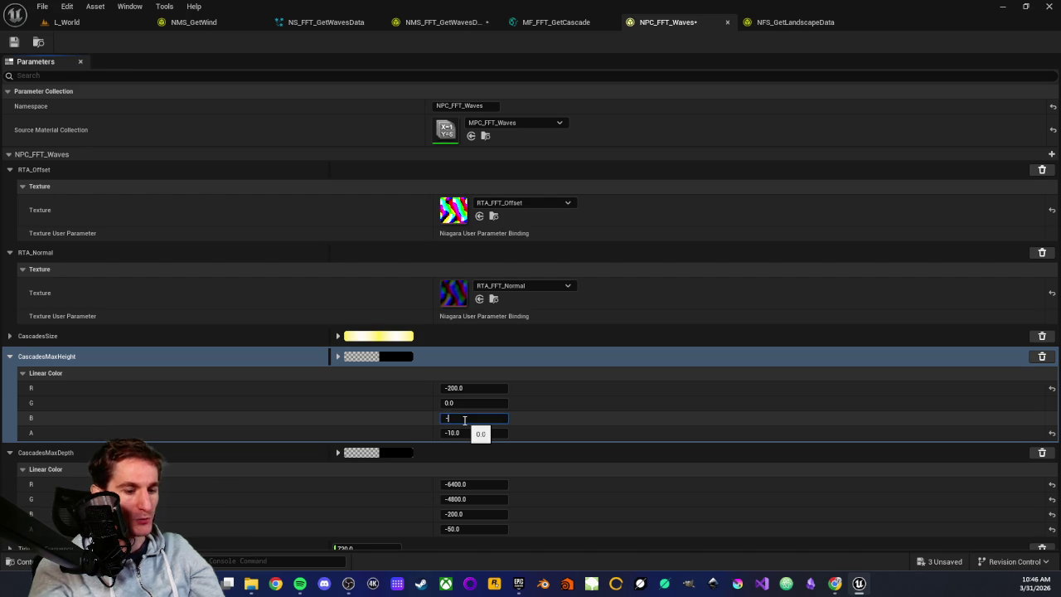
text(0)
key(Return)
text(-150)
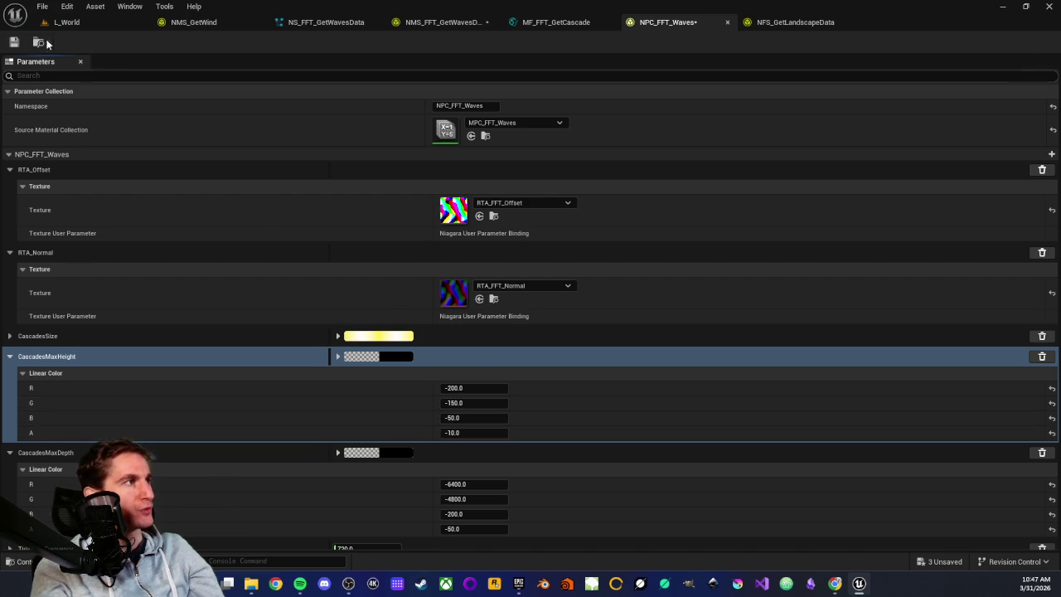
click(15, 42)
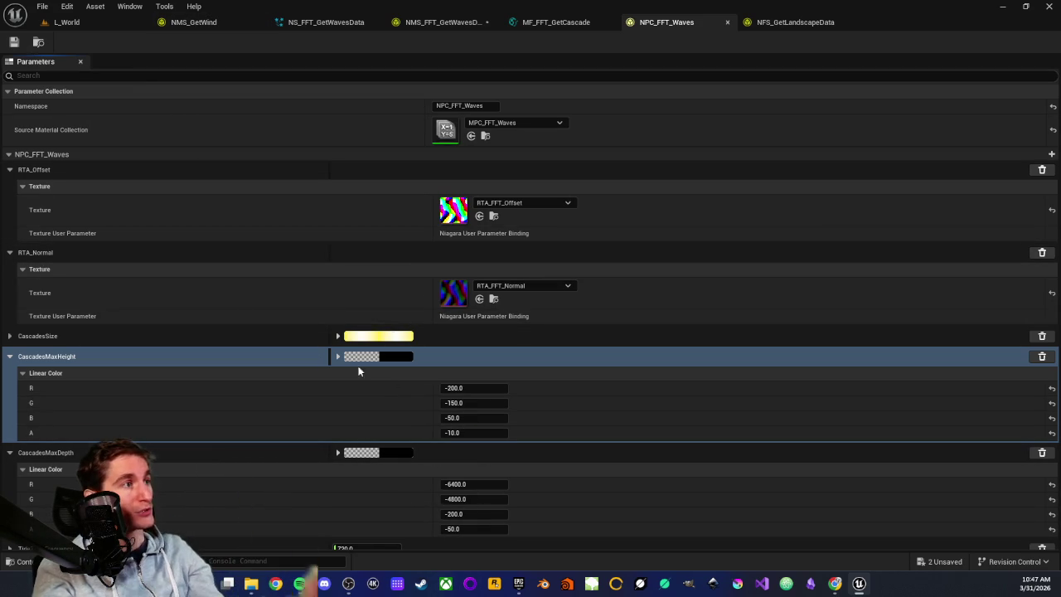
Step: Play L_World twice from its tab to watch the new wave heights near the island shores
click(56, 22)
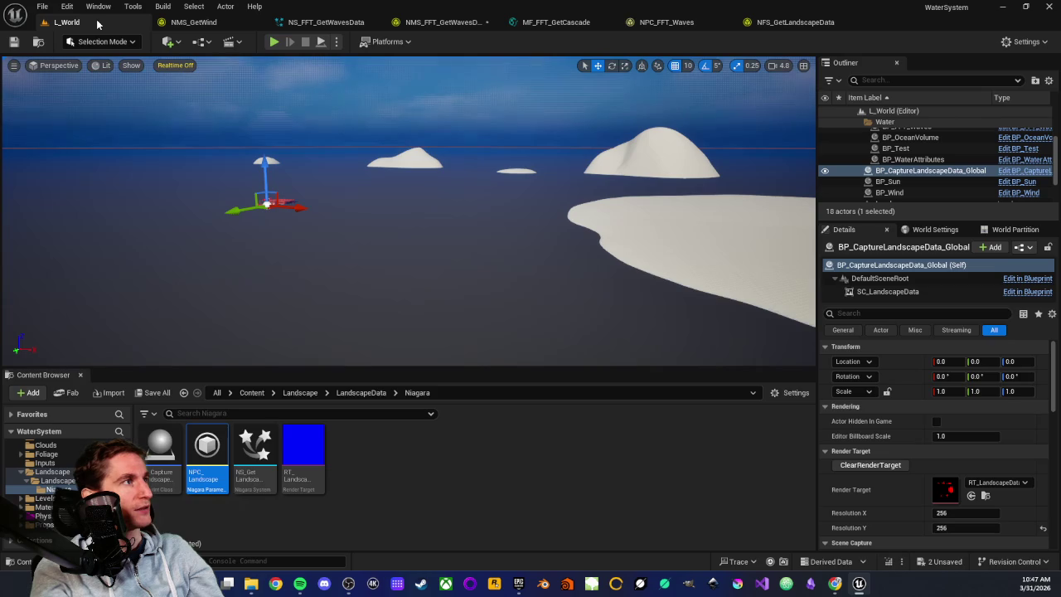
click(320, 42)
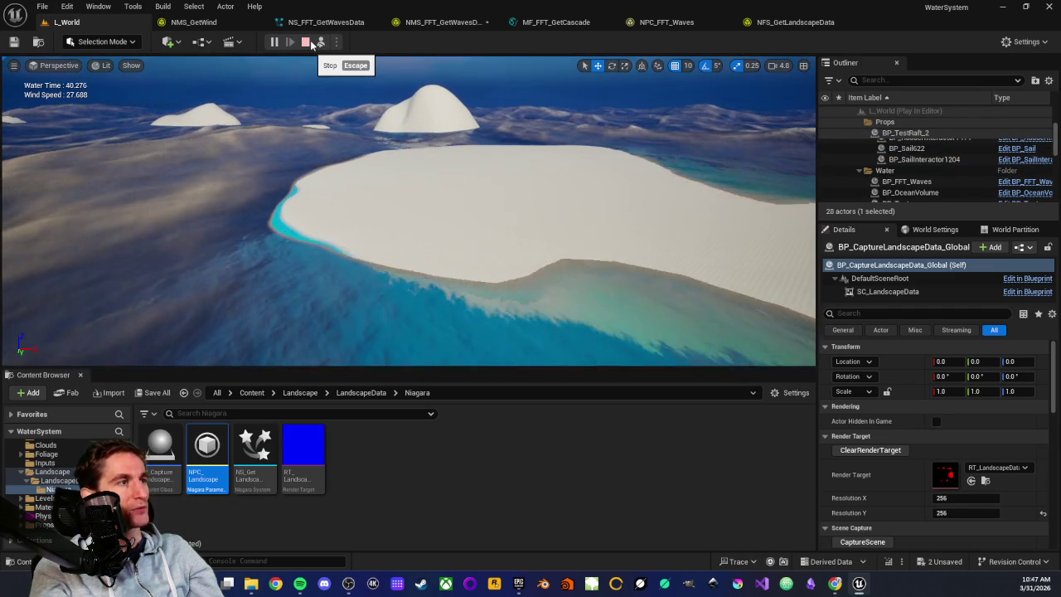
click(351, 136)
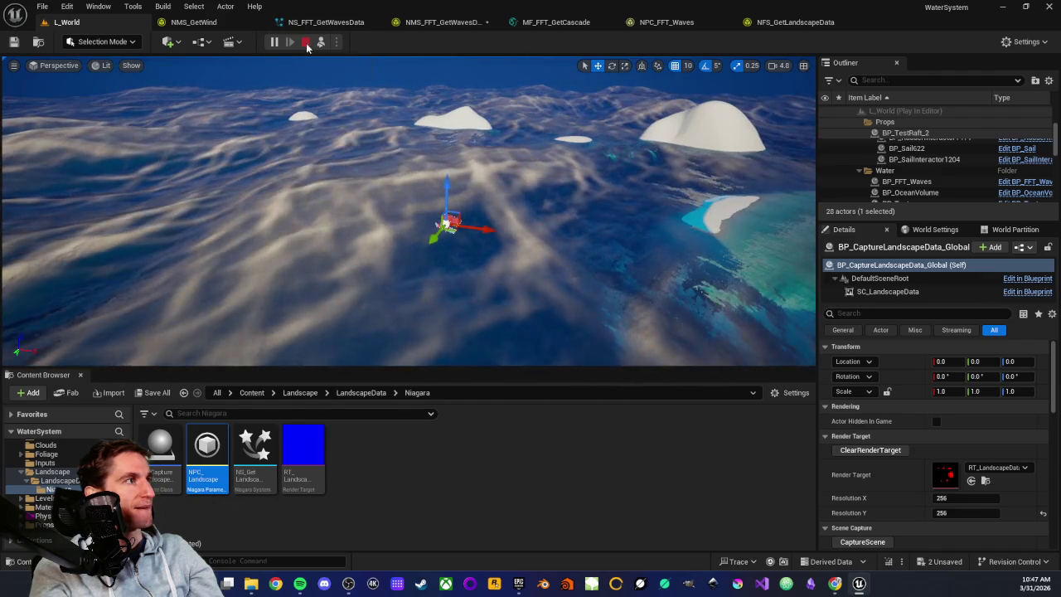
click(307, 47)
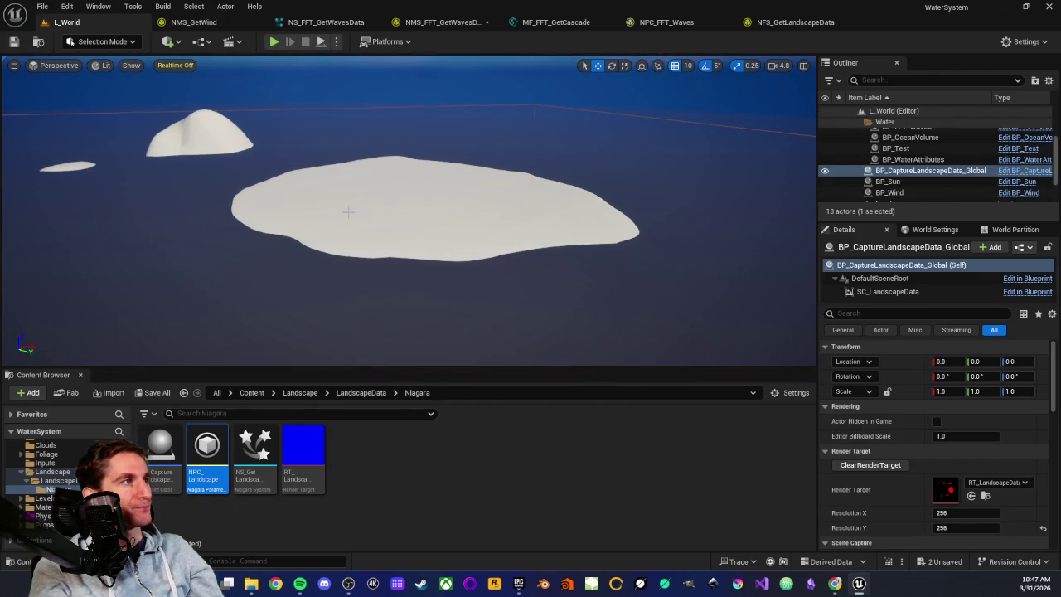
key(alt+p)
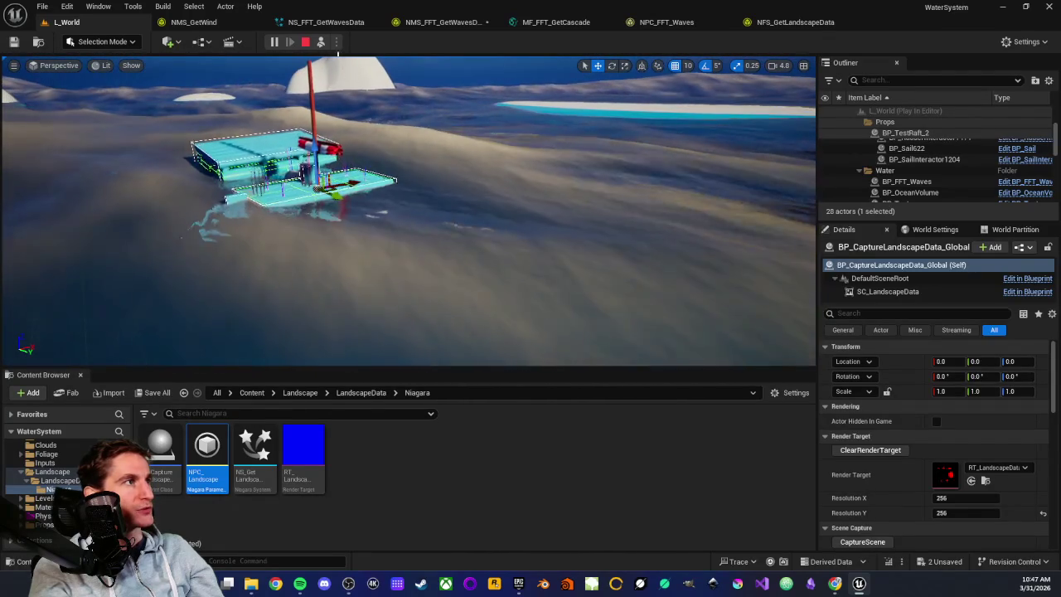
click(305, 43)
Step: Replay L_World, watch the waves along the island shores, then end the session
click(320, 44)
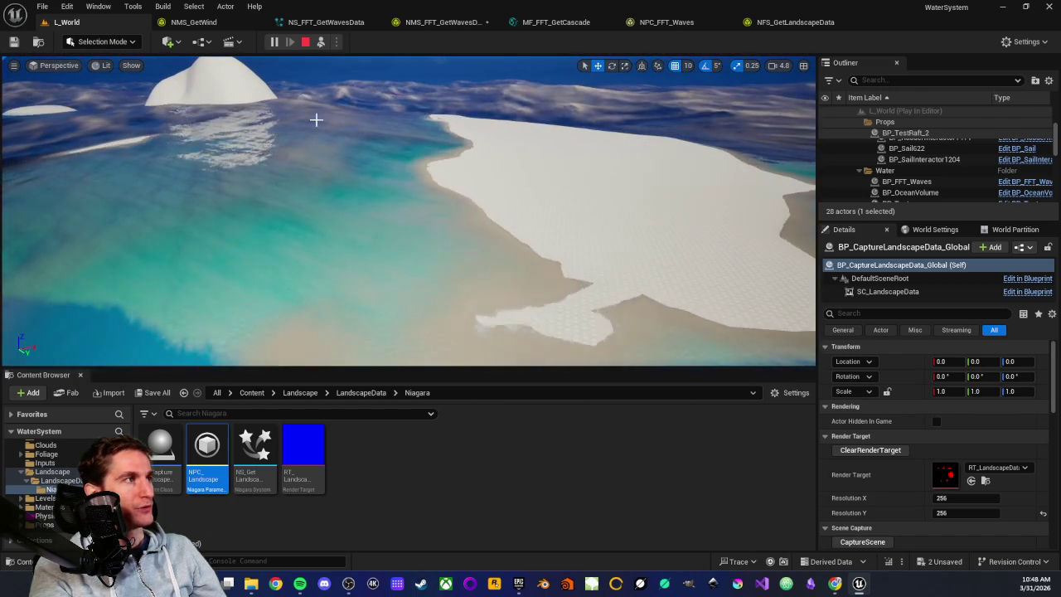
key(Escape)
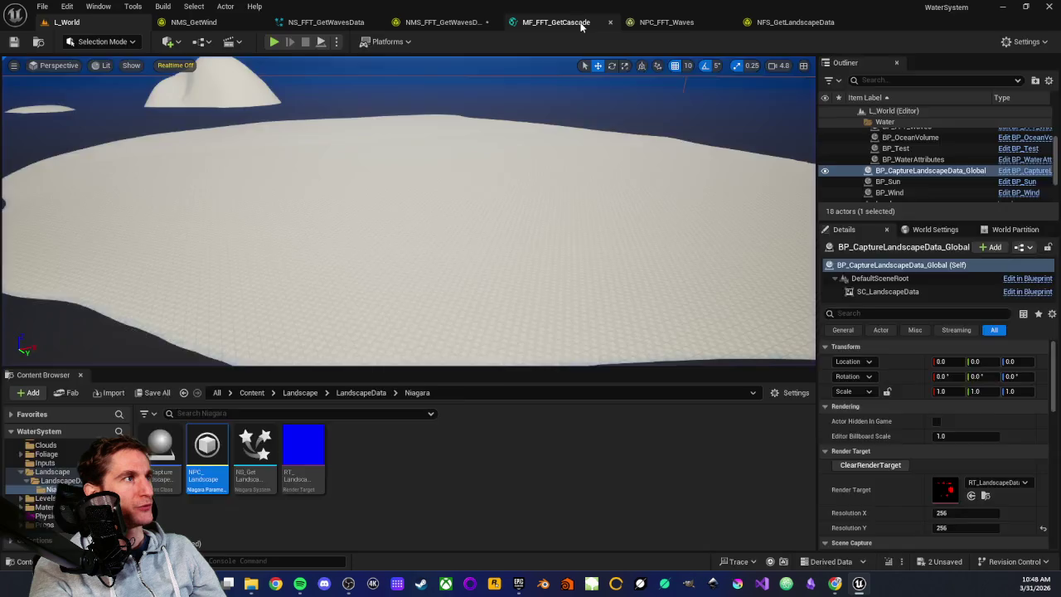
Step: Open MF_FFT_GetCascade and view the Prev, CascadeMaxHeight, CascadeMaxDepth and CascadesMaxSize inputs
click(580, 27)
scroll(607, 148, down, 4)
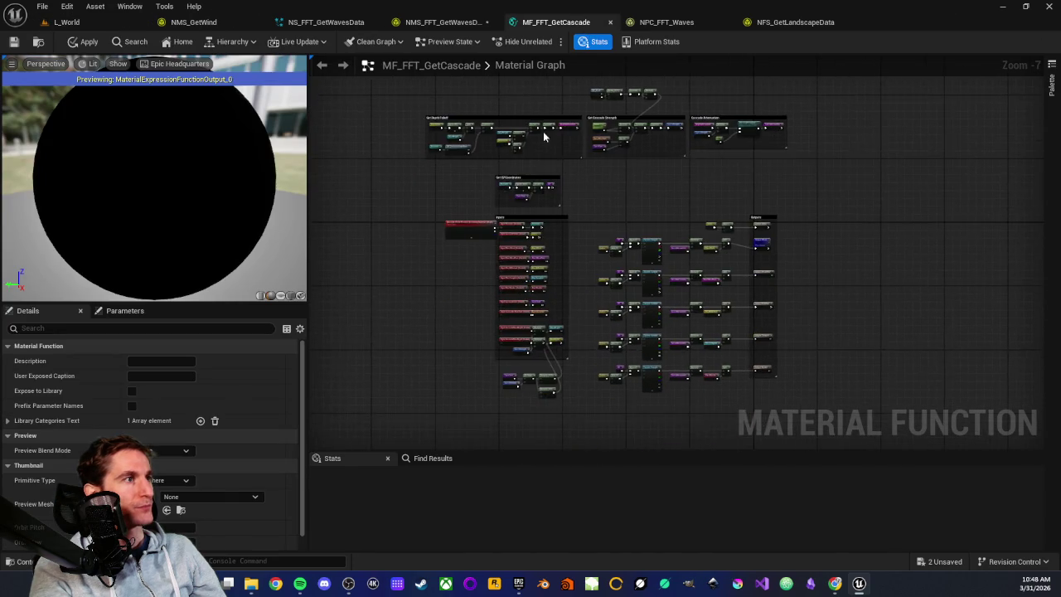
scroll(578, 224, up, 3)
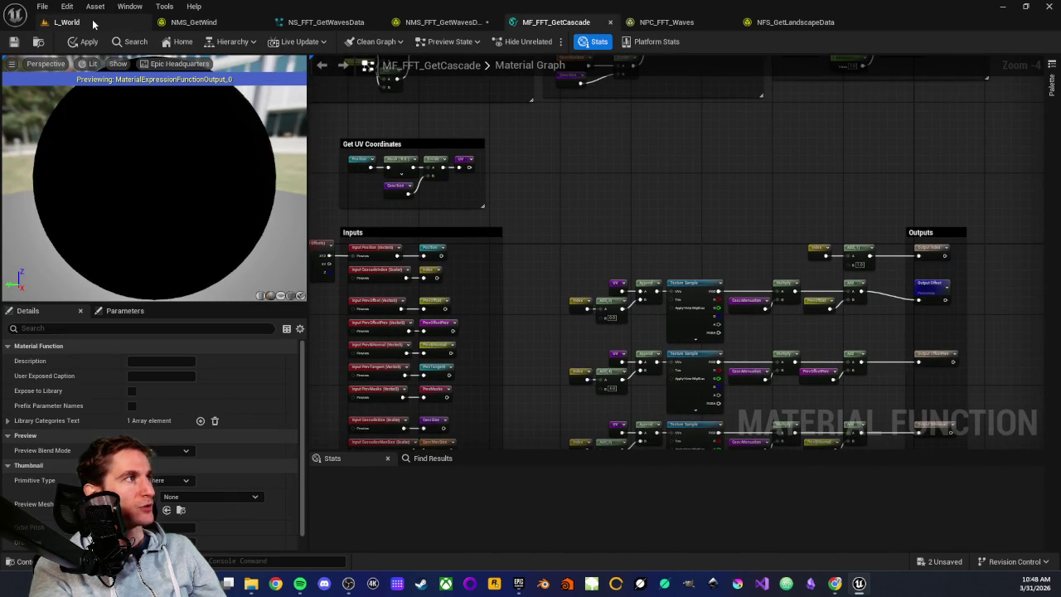
scroll(587, 194, down, 3)
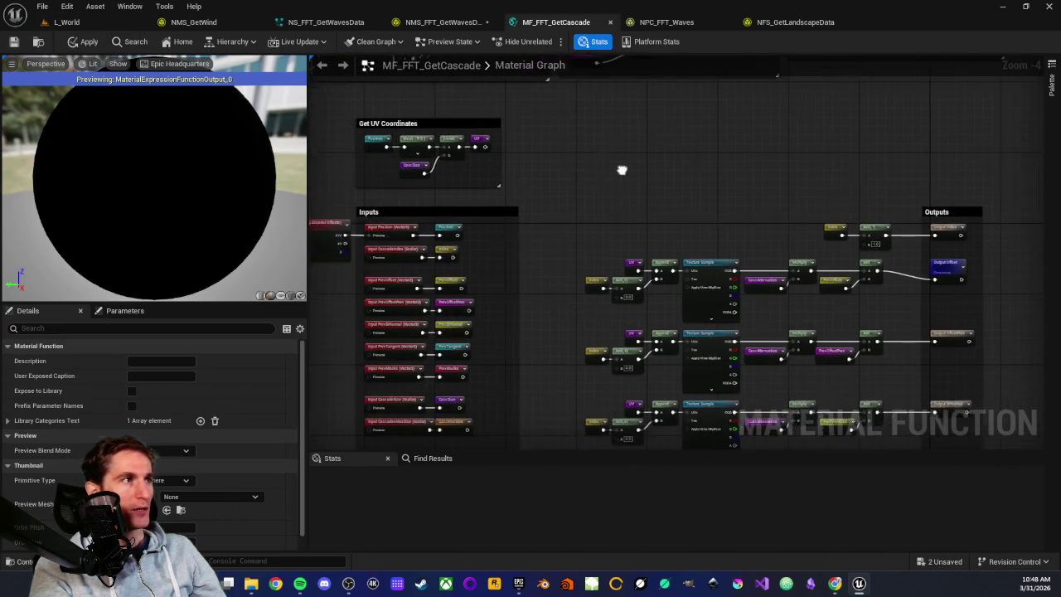
scroll(590, 194, up, 3)
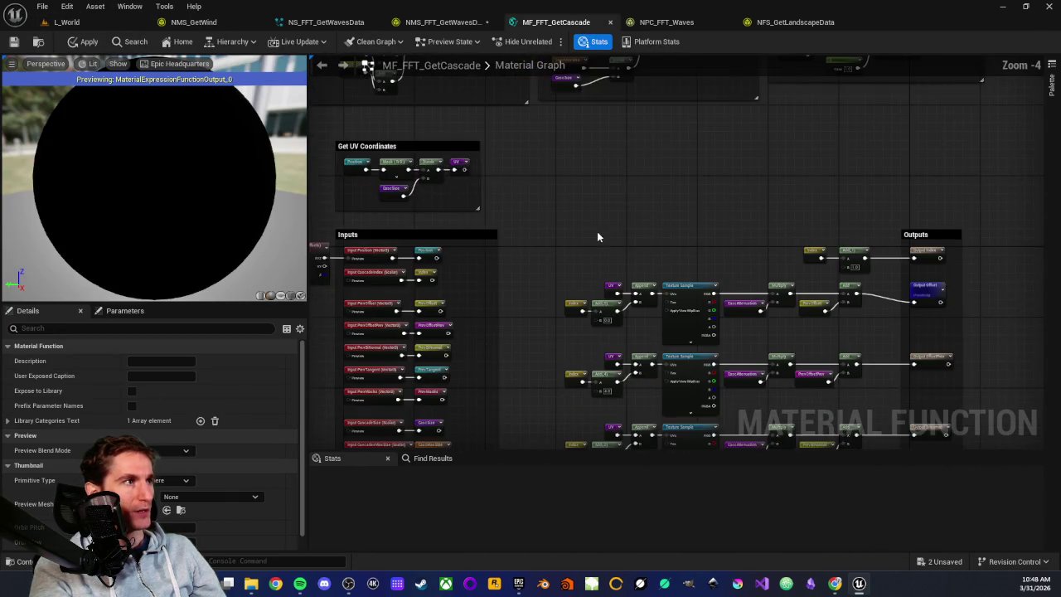
scroll(600, 164, up, 5)
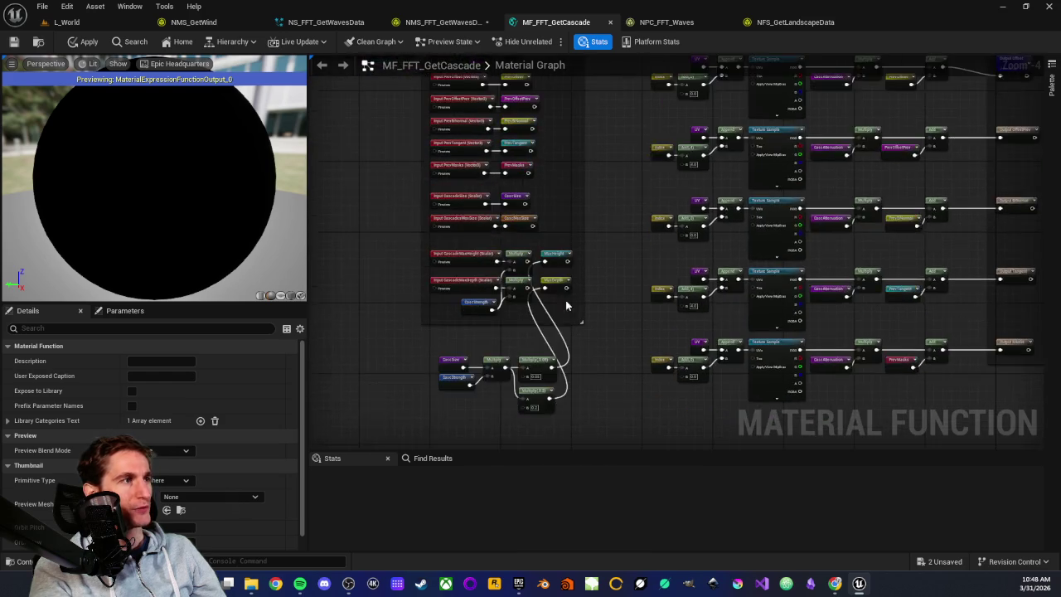
mouse_move(397, 200)
mouse_down()
mouse_move(467, 290)
mouse_move(451, 426)
mouse_move(442, 289)
mouse_move(784, 266)
mouse_up()
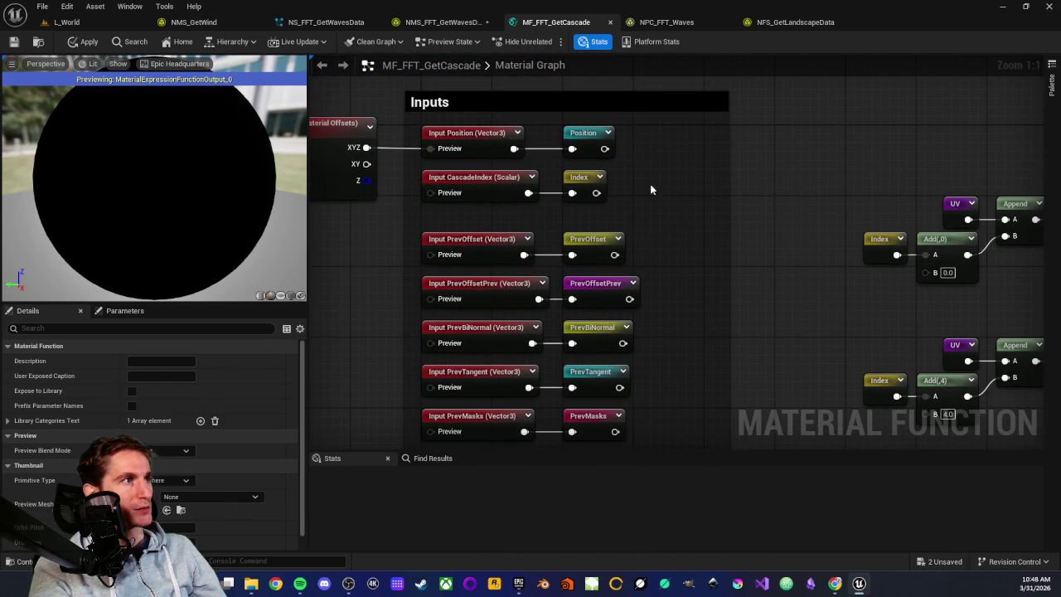
mouse_move(710, 249)
mouse_down()
mouse_move(705, 107)
mouse_move(675, 87)
mouse_up()
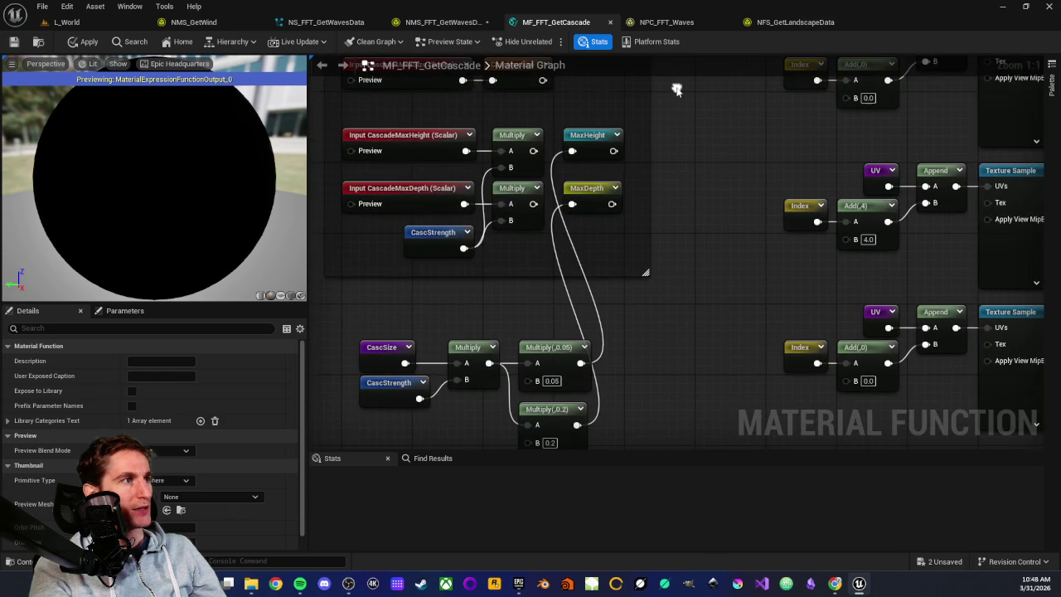
drag(382, 301, 471, 306)
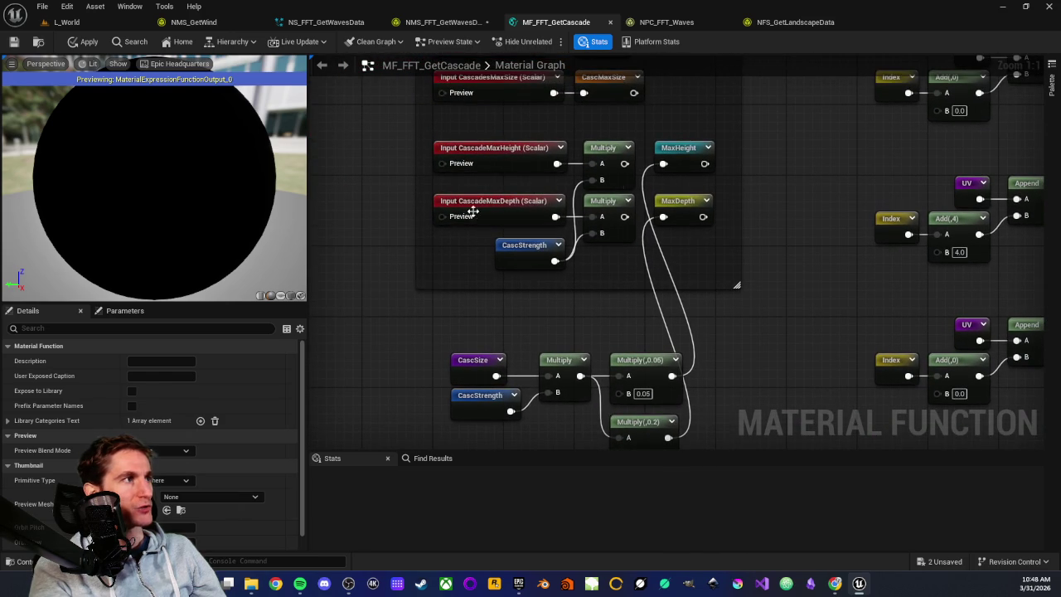
mouse_move(383, 173)
mouse_down()
mouse_move(568, 304)
mouse_move(750, 172)
mouse_move(537, 272)
mouse_up()
drag(561, 321, 595, 256)
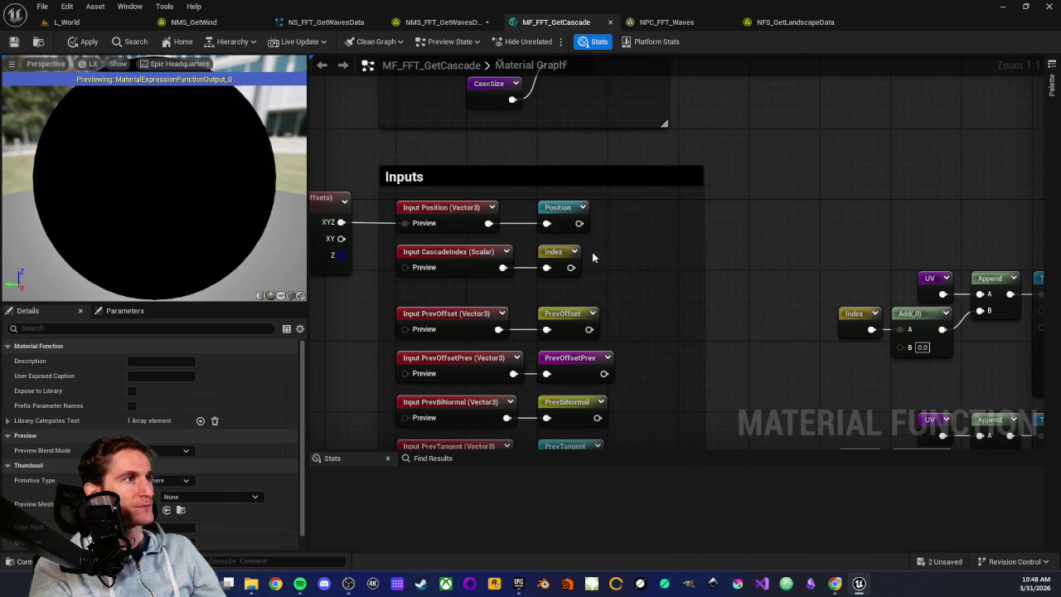
Step: Select the Index and Add nodes that feed the texture sampling rows
click(547, 246)
mouse_move(826, 248)
mouse_down()
mouse_move(590, 252)
mouse_move(729, 328)
mouse_up()
drag(660, 335, 648, 209)
mouse_move(594, 280)
mouse_down()
mouse_move(678, 357)
mouse_move(588, 301)
mouse_up()
mouse_move(507, 240)
mouse_down()
mouse_move(637, 295)
mouse_move(646, 285)
mouse_up()
click(619, 304)
Step: Inspect the BiNormal, Tangent and Masks output rows and the lower Texture Sample's texture
mouse_move(821, 191)
mouse_down()
mouse_move(709, 265)
mouse_move(530, 249)
mouse_move(688, 218)
mouse_move(699, 178)
mouse_move(585, 230)
mouse_move(635, 173)
mouse_move(683, 200)
mouse_up()
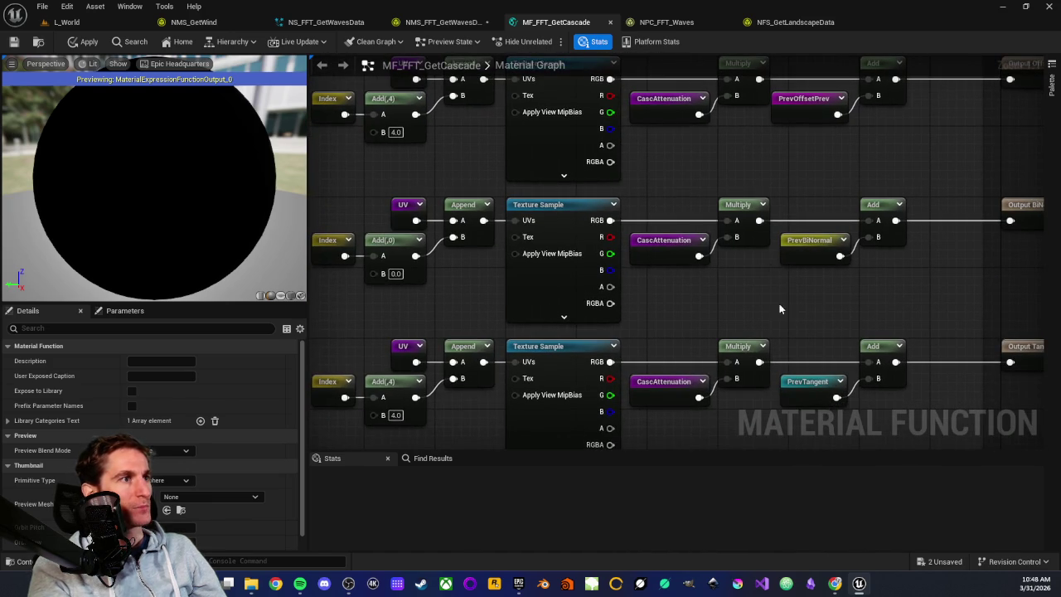
drag(777, 300, 653, 289)
drag(792, 218, 693, 184)
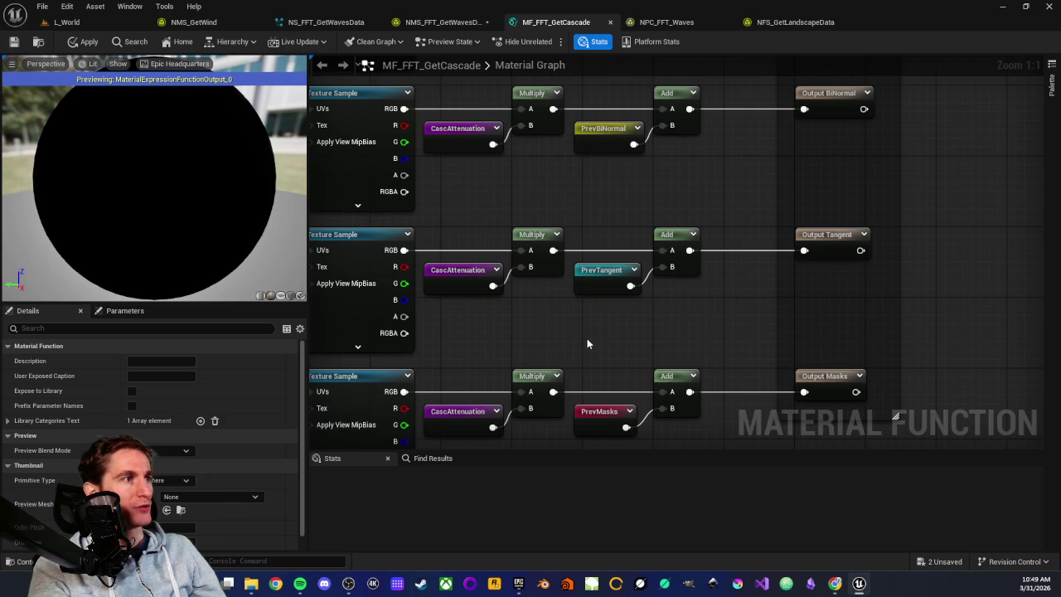
drag(587, 343, 681, 237)
drag(548, 250, 800, 343)
drag(455, 300, 683, 309)
drag(384, 269, 976, 407)
mouse_move(929, 382)
mouse_down()
mouse_move(633, 350)
mouse_move(1002, 361)
mouse_up()
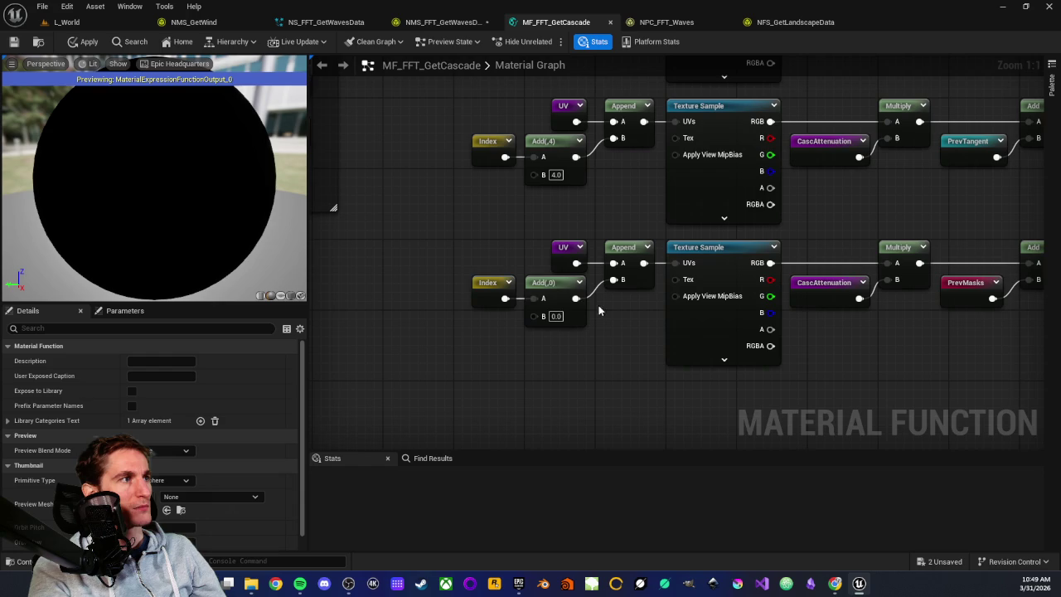
click(703, 257)
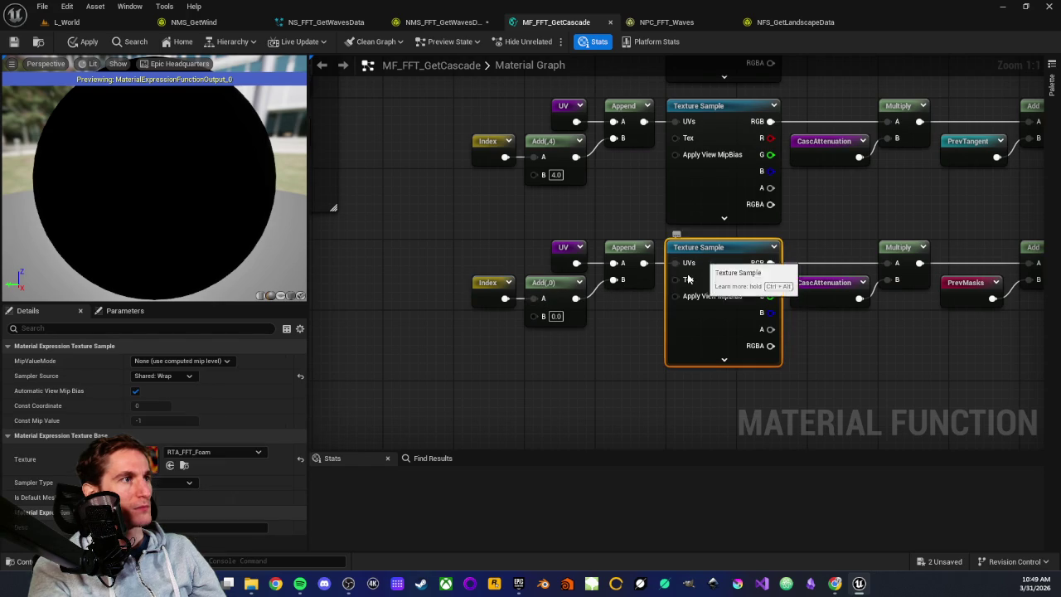
click(501, 359)
scroll(538, 276, down, 5)
scroll(566, 283, up, 2)
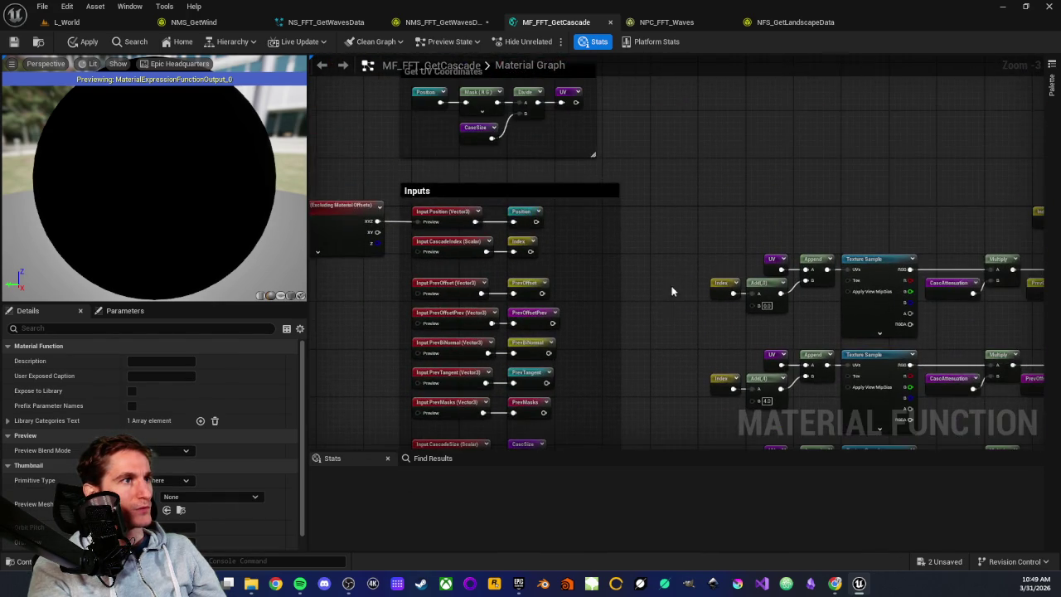
scroll(621, 363, down, 2)
scroll(621, 363, up, 3)
drag(474, 291, 703, 379)
scroll(522, 351, up, 3)
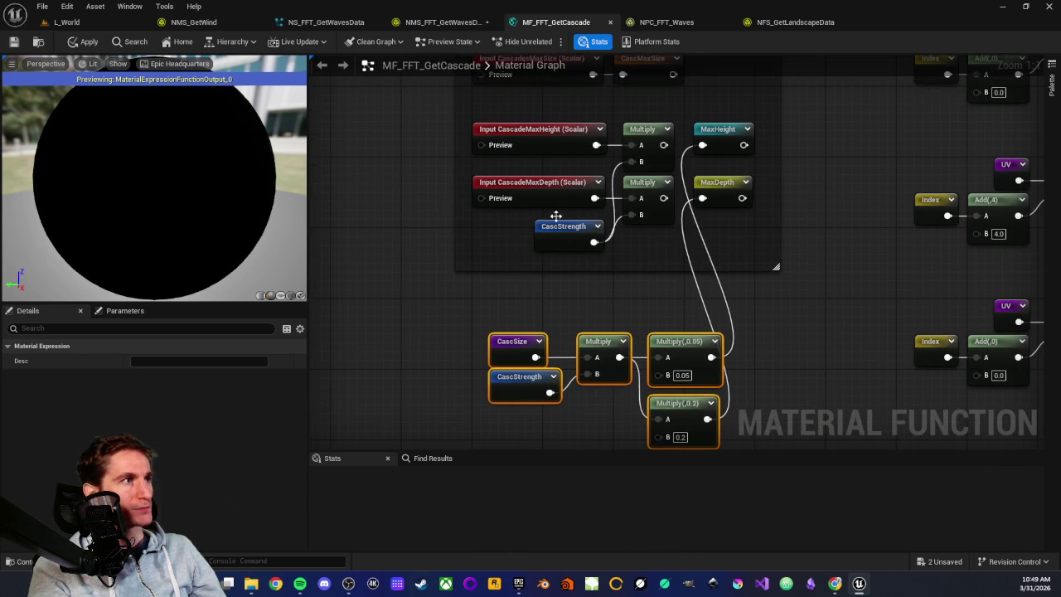
click(469, 320)
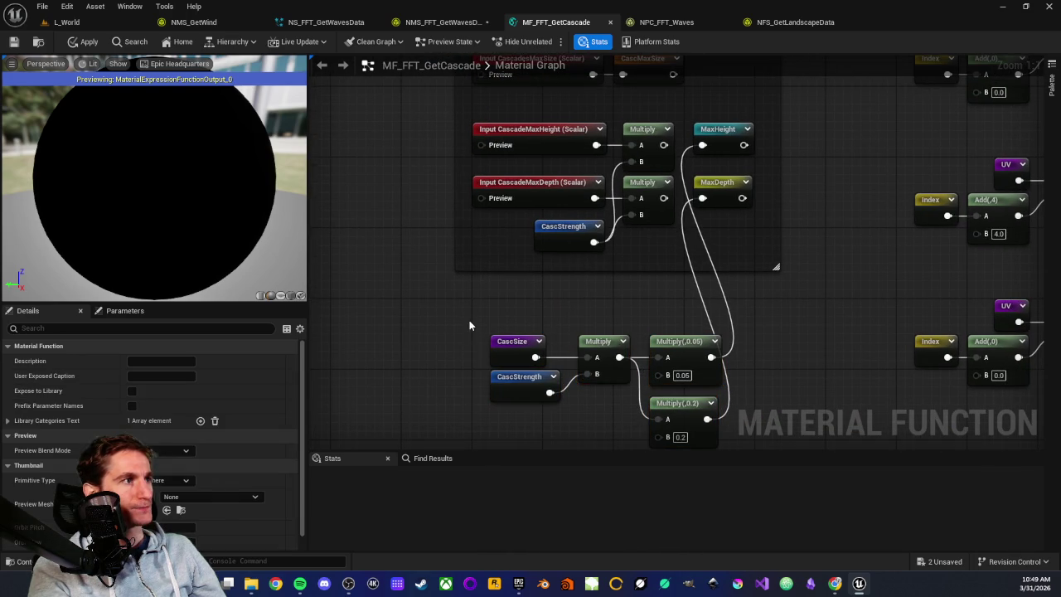
click(513, 341)
mouse_move(458, 320)
mouse_down()
mouse_move(603, 425)
mouse_move(606, 407)
mouse_up()
click(605, 407)
scroll(468, 285, down, 5)
scroll(654, 226, up, 5)
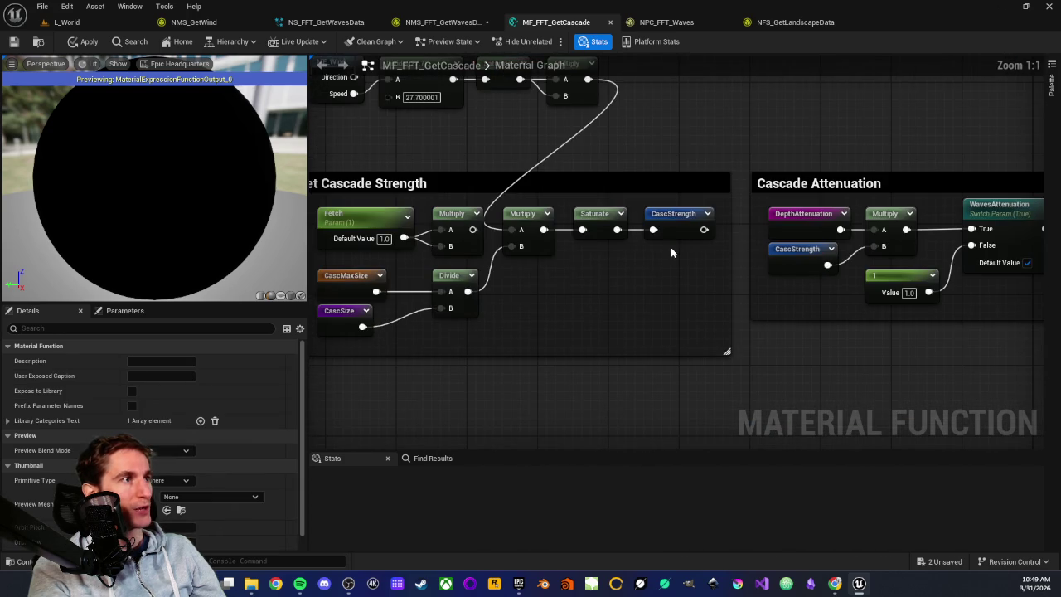
drag(519, 437, 770, 388)
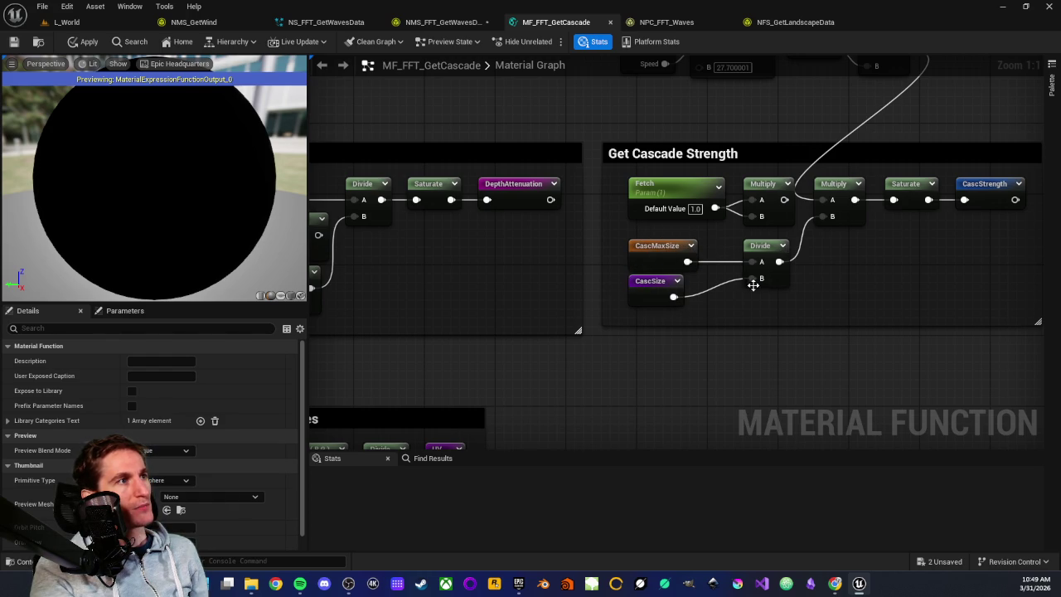
mouse_move(803, 312)
mouse_down()
mouse_move(772, 330)
mouse_move(787, 340)
mouse_up()
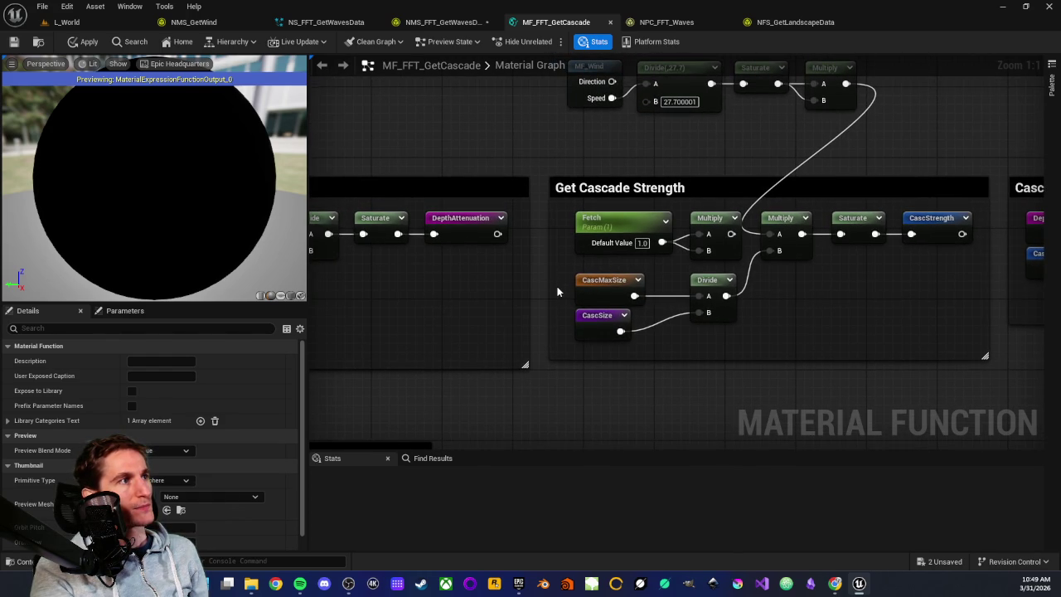
drag(561, 276, 752, 334)
click(585, 412)
Step: Pan through the Get Cascade Strength, Get Depth Falloff and Get UV Coordinates groups
scroll(627, 239, down, 2)
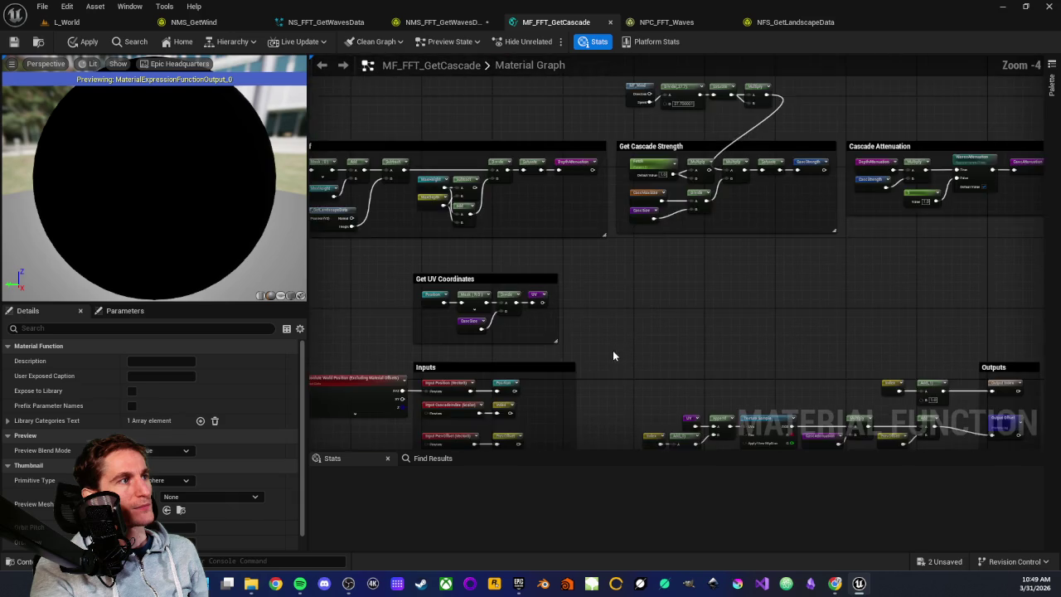
scroll(639, 253, up, 2)
drag(643, 188, 792, 247)
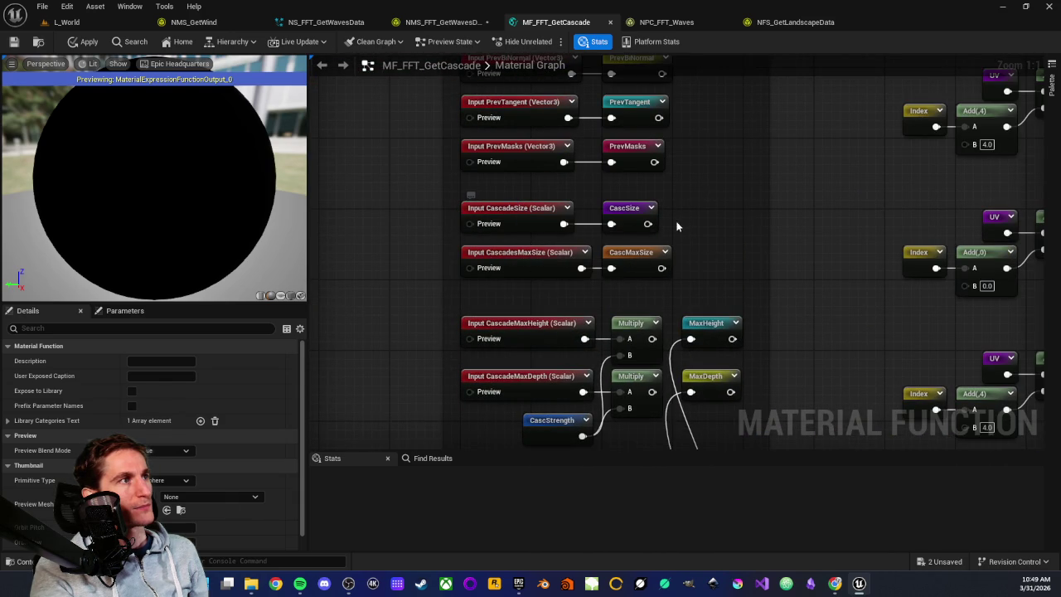
mouse_move(792, 207)
mouse_down()
mouse_move(817, 171)
mouse_move(764, 298)
mouse_move(672, 398)
mouse_move(602, 395)
mouse_up()
mouse_move(689, 282)
mouse_down()
mouse_move(660, 433)
mouse_move(625, 402)
mouse_move(869, 372)
mouse_up()
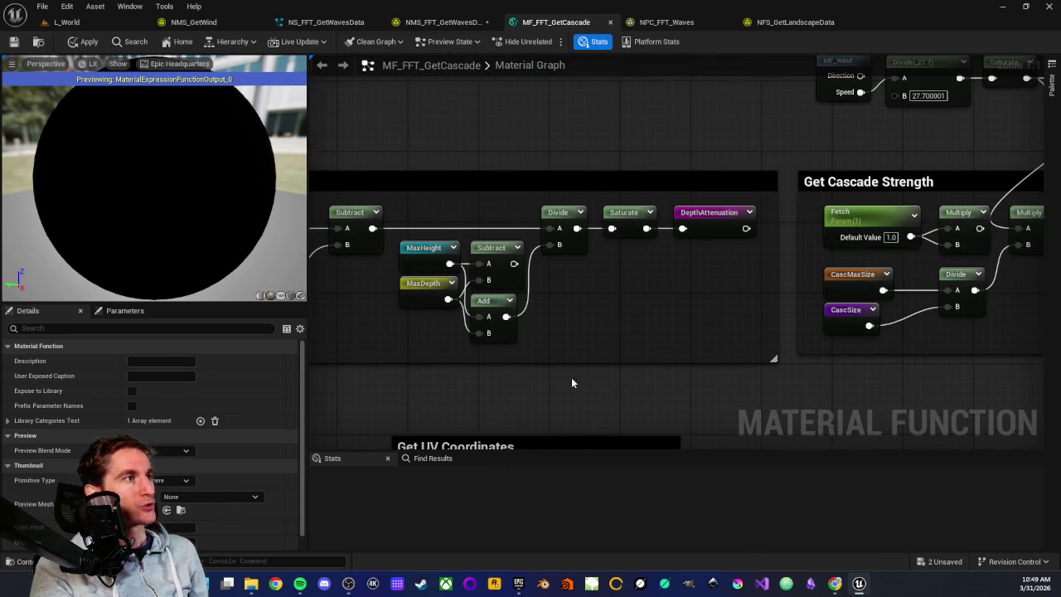
drag(561, 384, 724, 396)
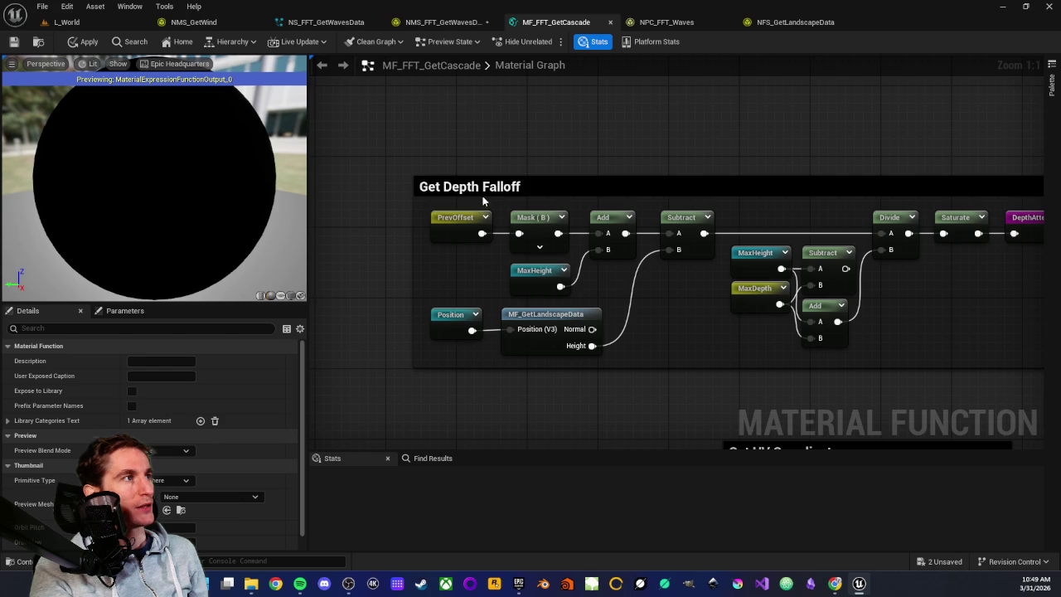
drag(642, 155, 573, 153)
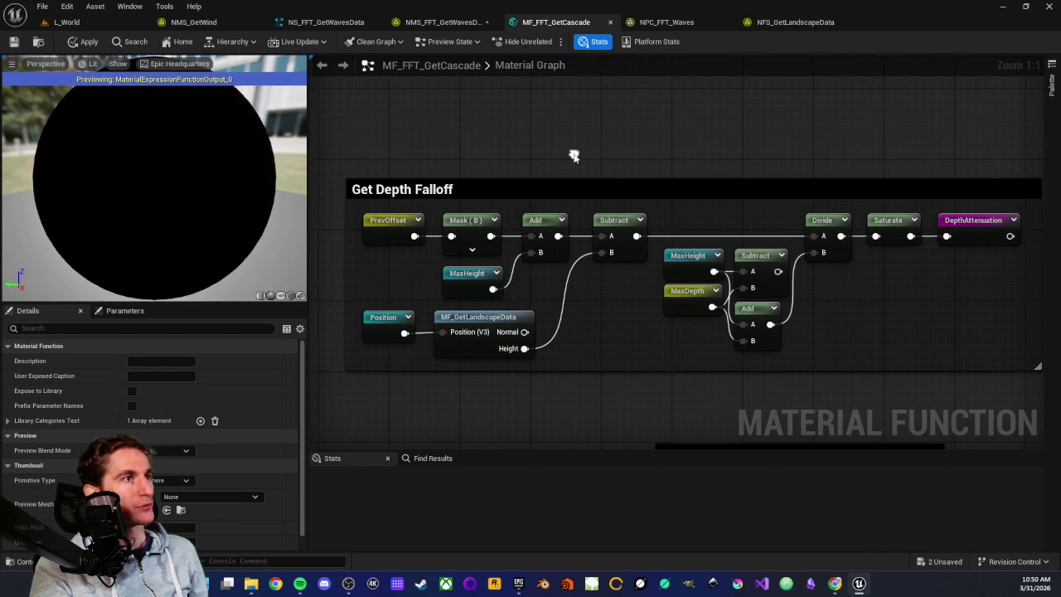
drag(500, 316, 504, 231)
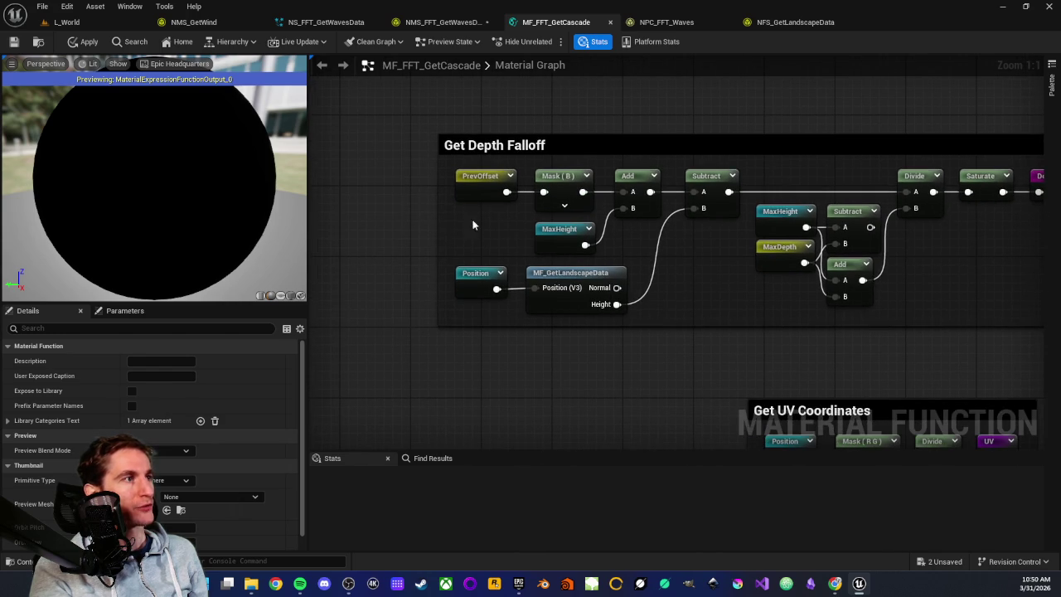
drag(748, 331, 563, 331)
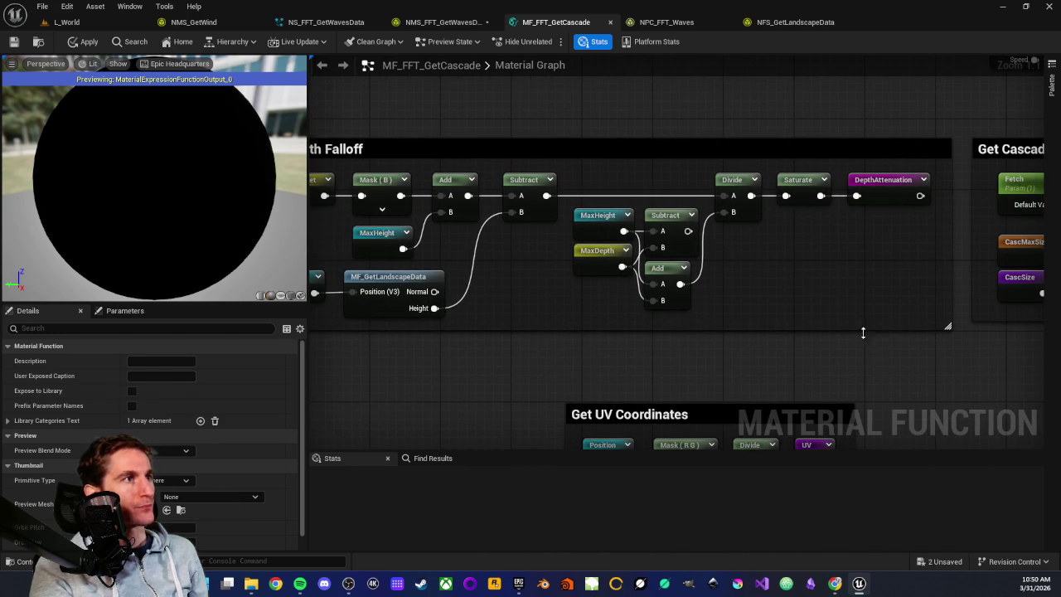
drag(933, 332, 563, 331)
mouse_move(740, 326)
mouse_down()
mouse_move(624, 325)
mouse_move(487, 367)
mouse_up()
Step: Select and inspect the CascMaxSize, CascSize and Divide nodes and the MF_Wind chain
mouse_move(363, 270)
mouse_down()
mouse_move(556, 332)
mouse_move(493, 390)
mouse_move(626, 403)
mouse_up()
click(555, 408)
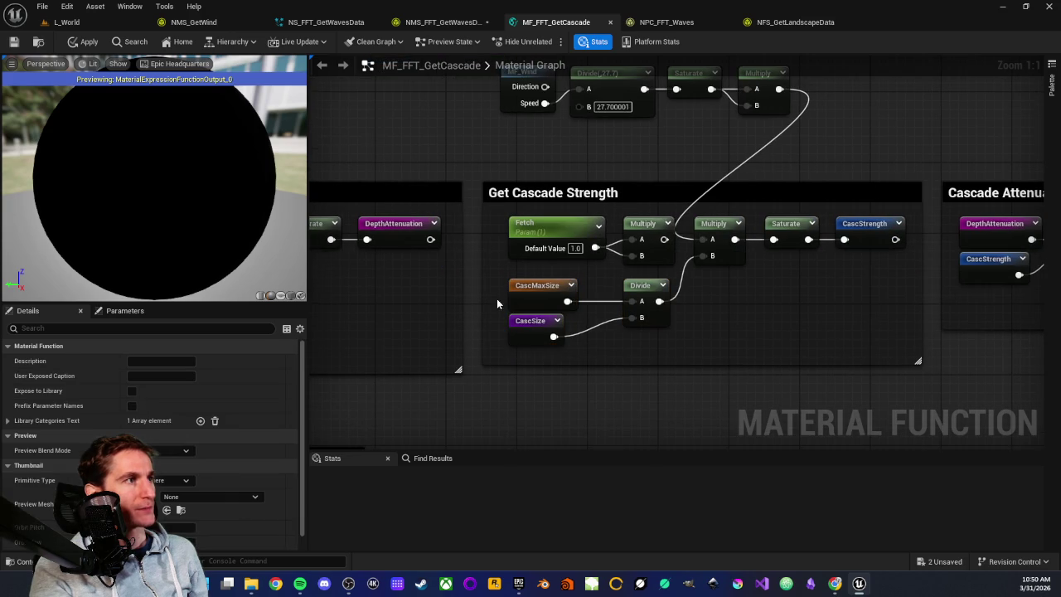
mouse_move(500, 285)
mouse_down()
mouse_move(673, 339)
mouse_move(607, 340)
mouse_move(628, 360)
mouse_up()
click(723, 319)
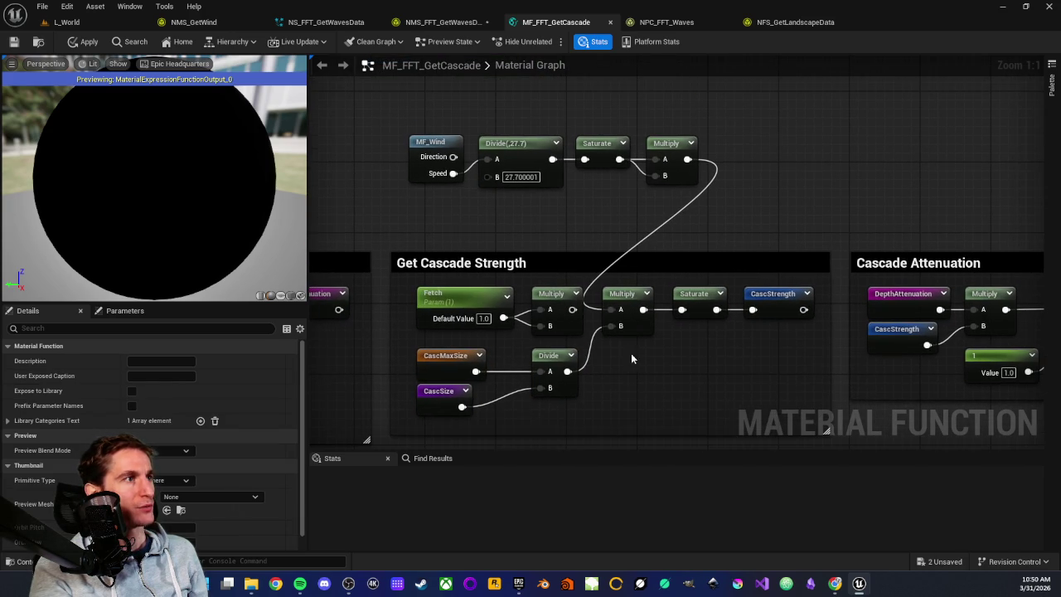
drag(383, 102, 746, 198)
click(747, 200)
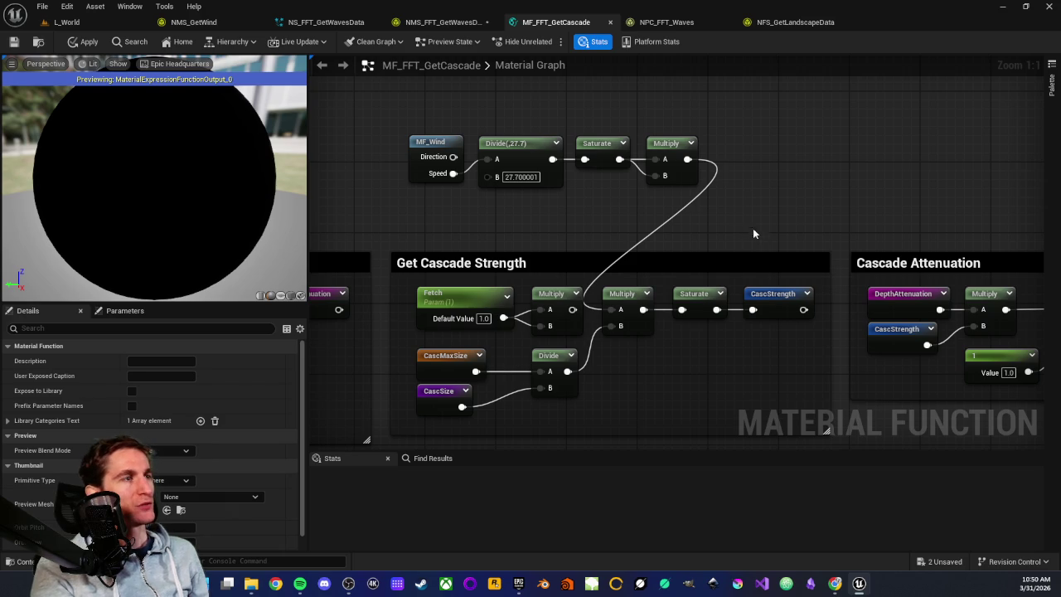
drag(748, 219, 736, 170)
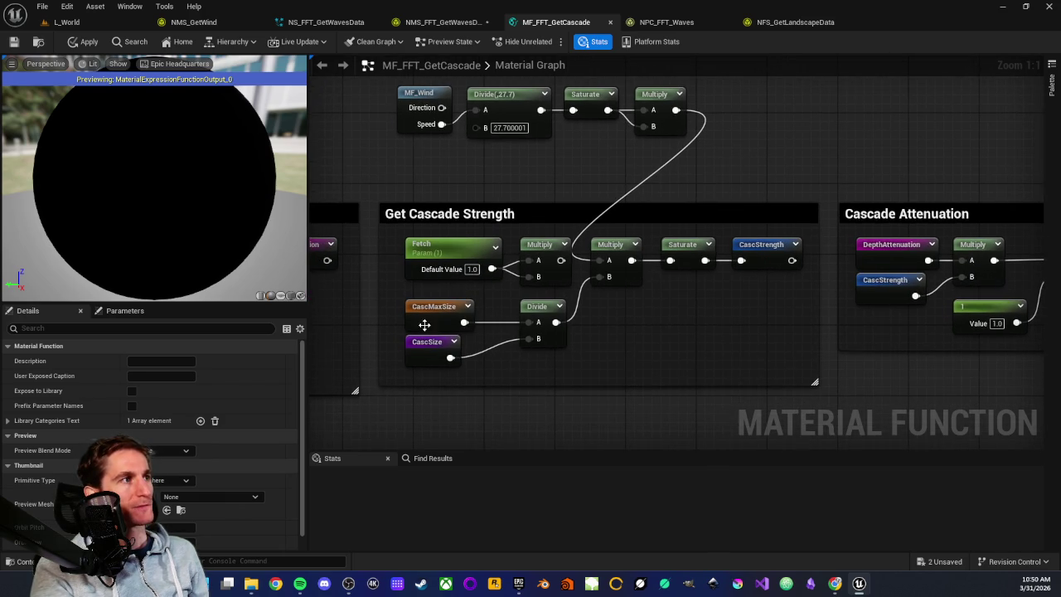
mouse_move(402, 316)
mouse_down()
mouse_move(541, 319)
mouse_move(494, 315)
mouse_up()
mouse_move(390, 306)
mouse_down()
mouse_move(481, 320)
mouse_move(490, 350)
mouse_up()
click(401, 316)
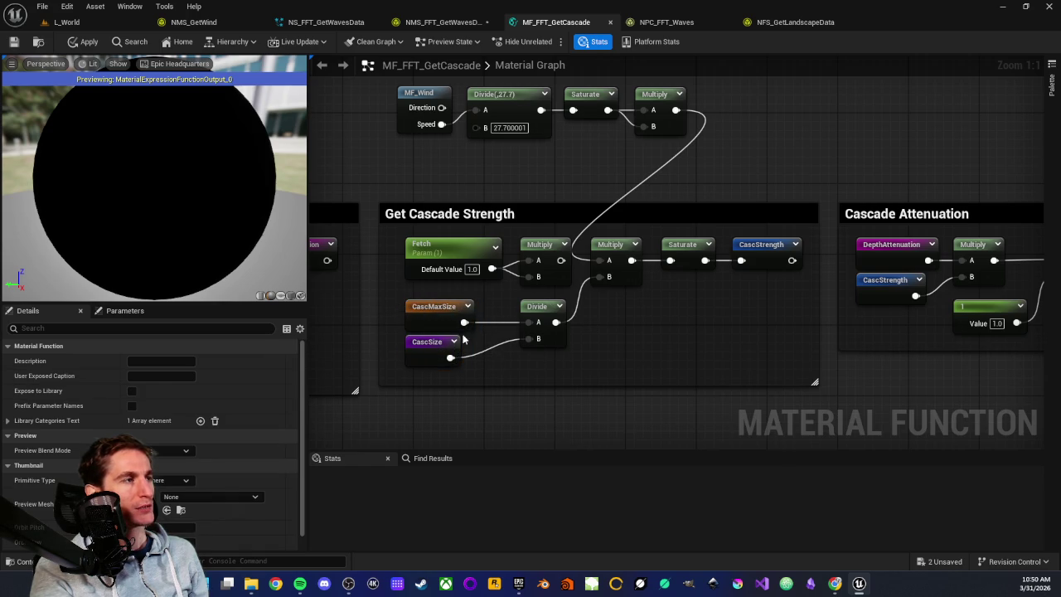
mouse_move(396, 293)
mouse_down()
mouse_move(500, 316)
mouse_move(496, 358)
mouse_up()
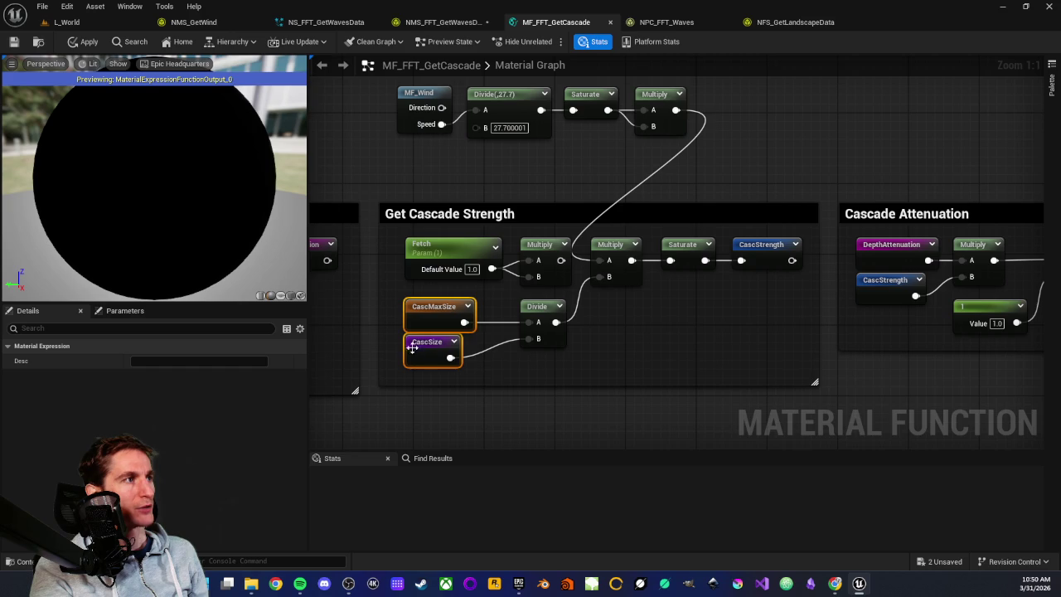
click(393, 313)
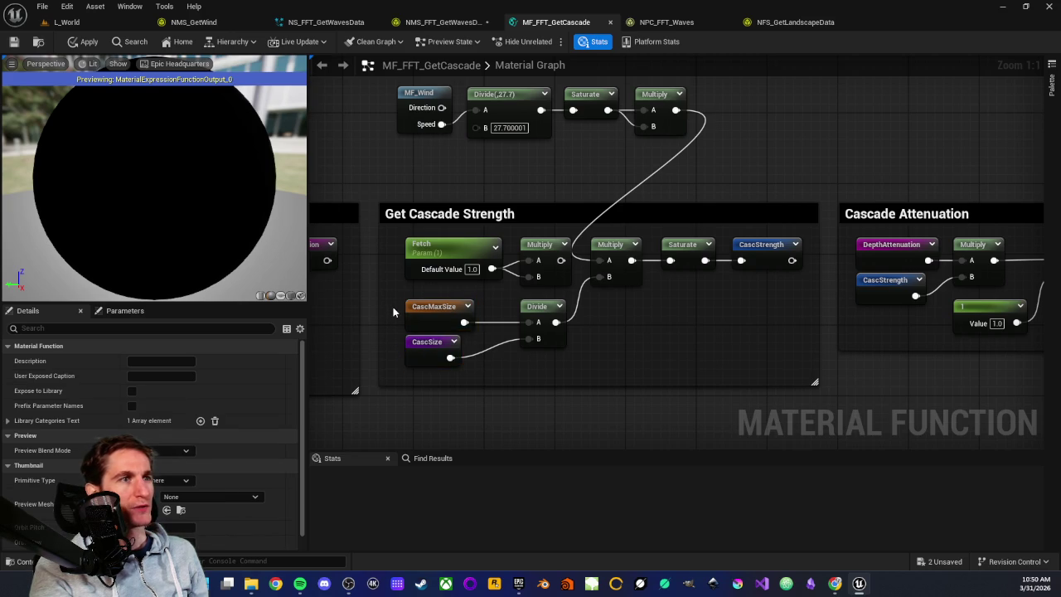
key(ctrl+z)
click(393, 313)
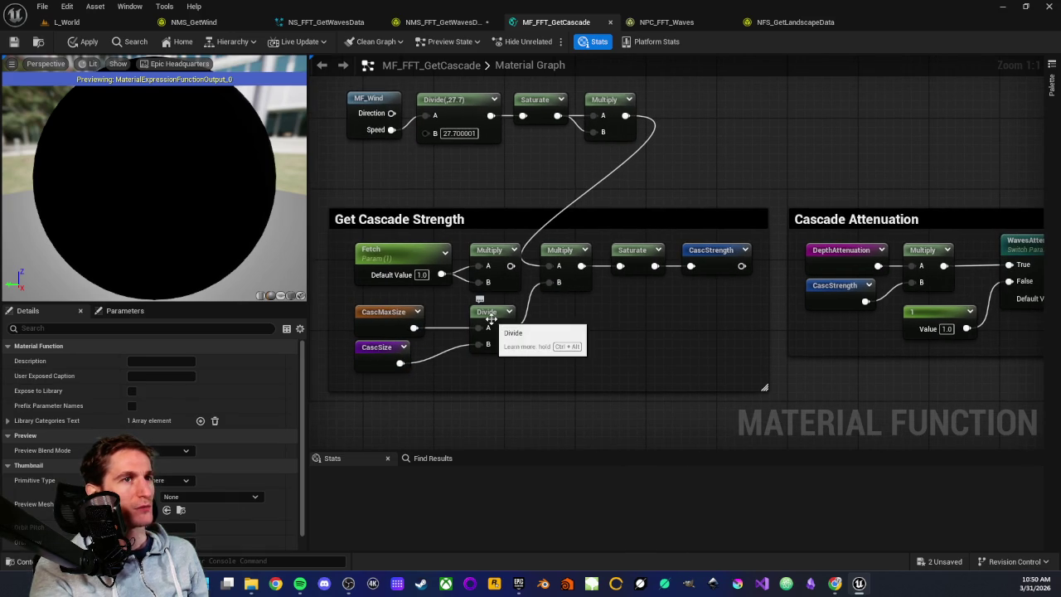
Step: Pull the Divide wire off the Get Cascade Strength Multiply's B pin
drag(596, 326, 657, 309)
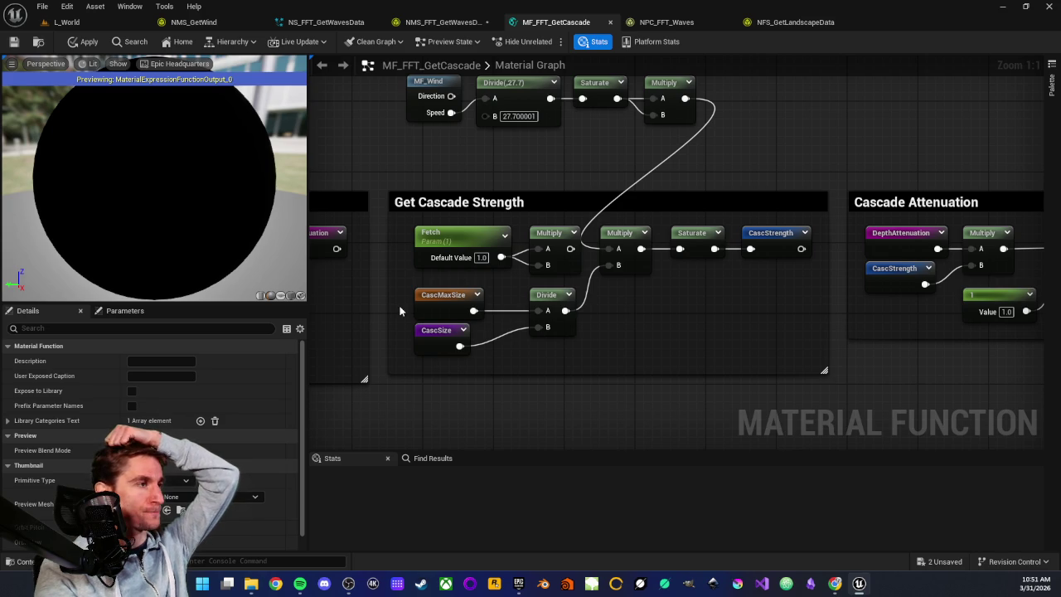
drag(395, 291, 609, 353)
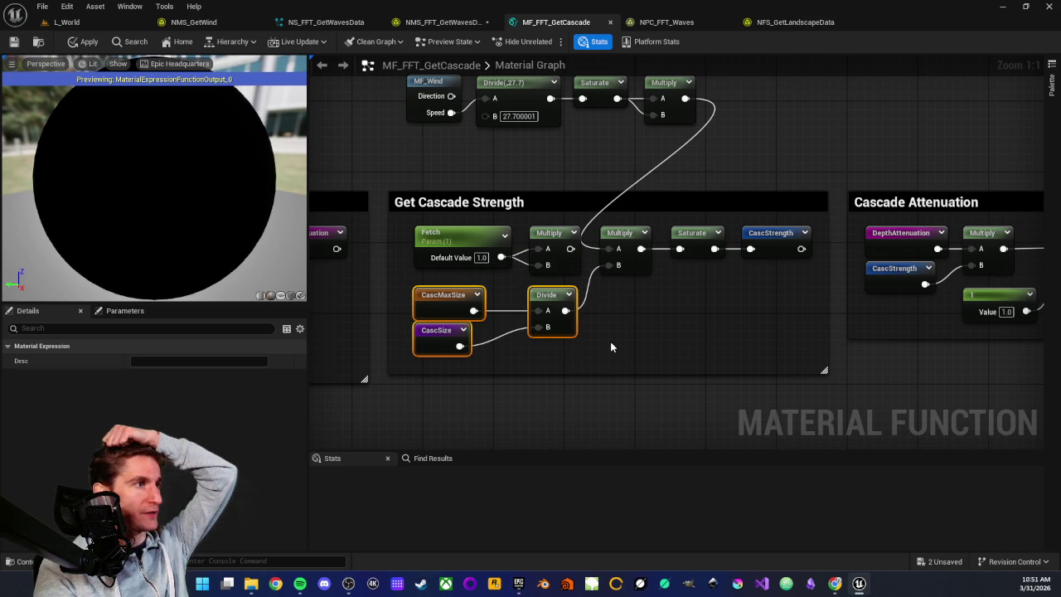
click(610, 347)
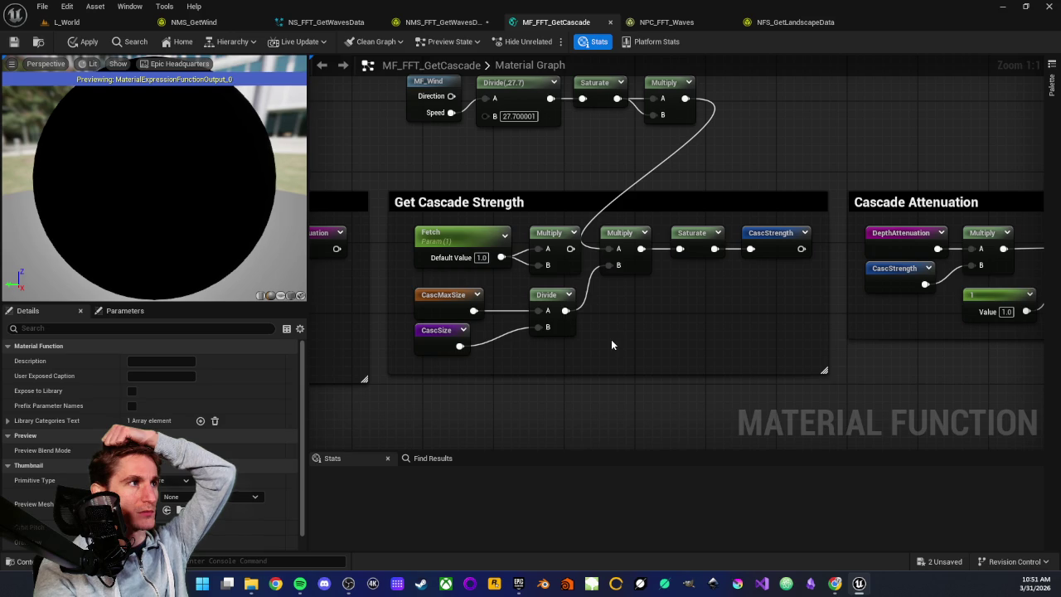
drag(611, 345, 604, 369)
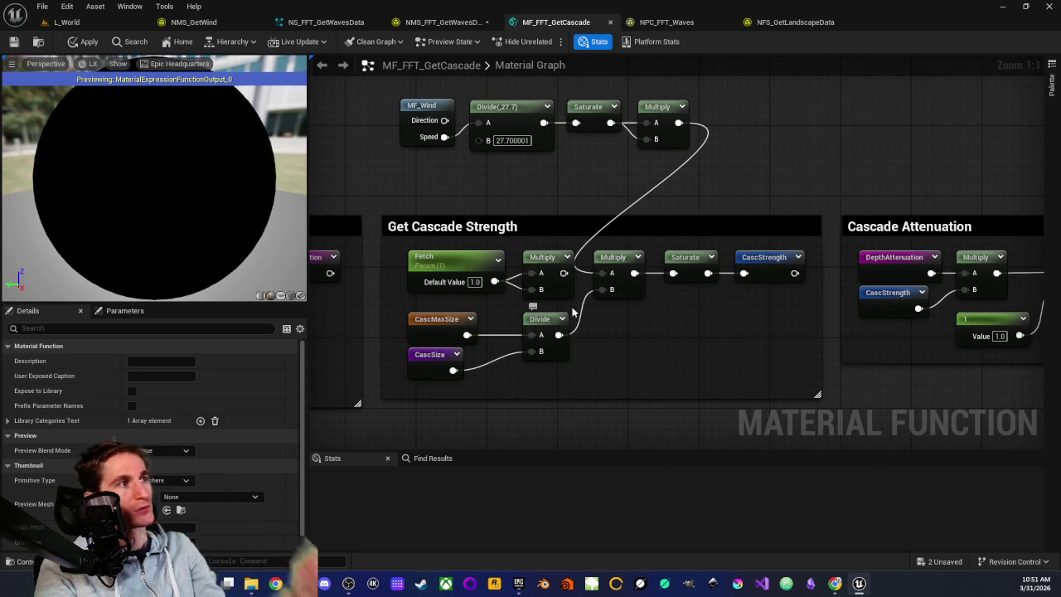
drag(605, 292, 593, 302)
Step: Dismiss the node search and review the now-unconnected CascMaxSize/CascSize Divide and MF_Wind chain
click(587, 363)
drag(400, 330, 543, 373)
click(632, 374)
drag(430, 334, 474, 306)
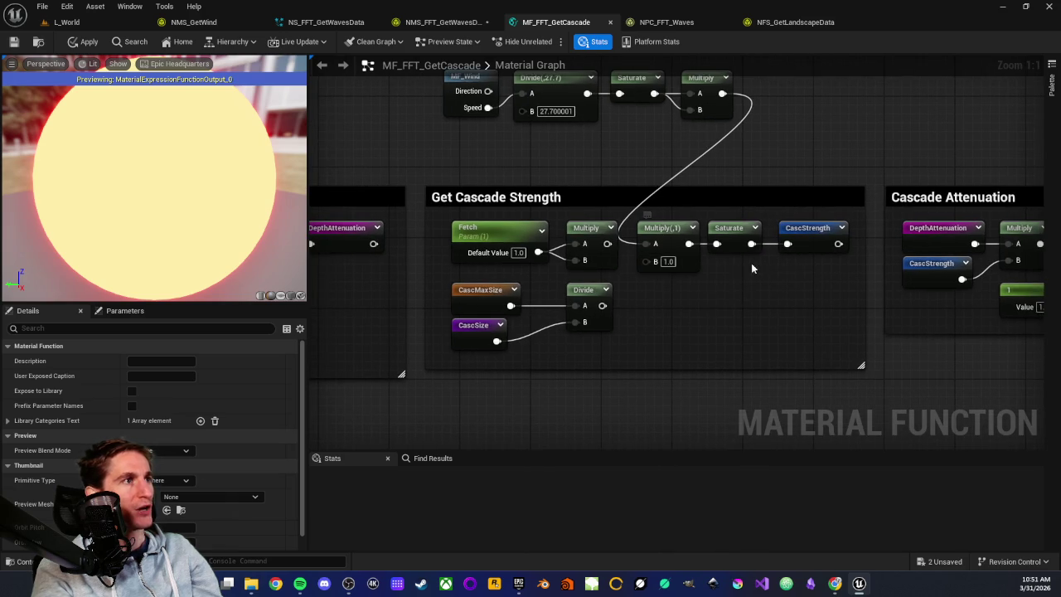
drag(731, 287, 701, 358)
mouse_move(391, 102)
mouse_down()
mouse_move(747, 235)
mouse_move(747, 224)
mouse_up()
click(748, 224)
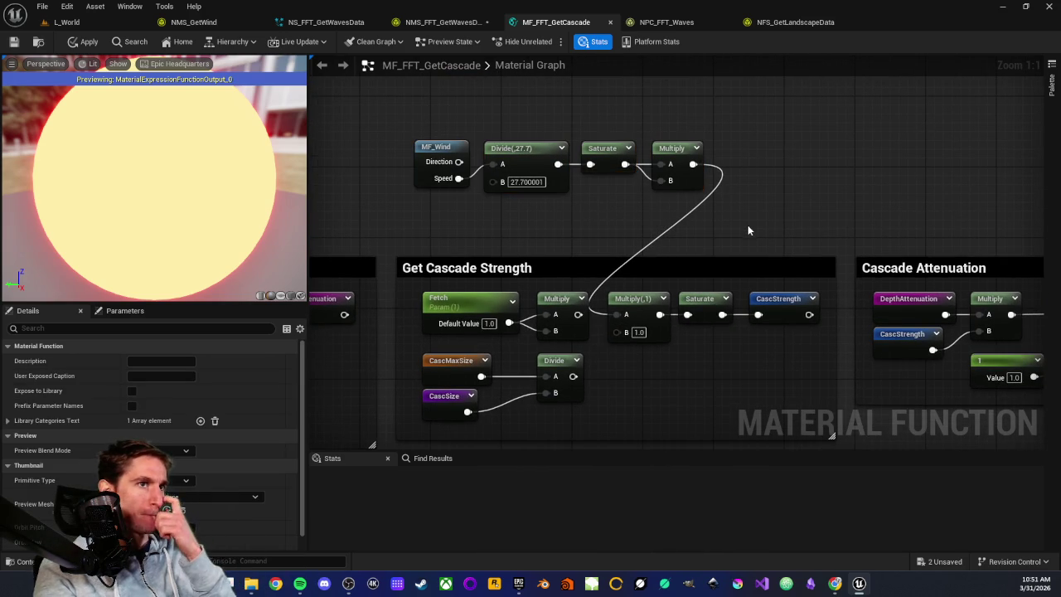
scroll(658, 405, down, 2)
drag(638, 397, 564, 289)
scroll(564, 289, up, 2)
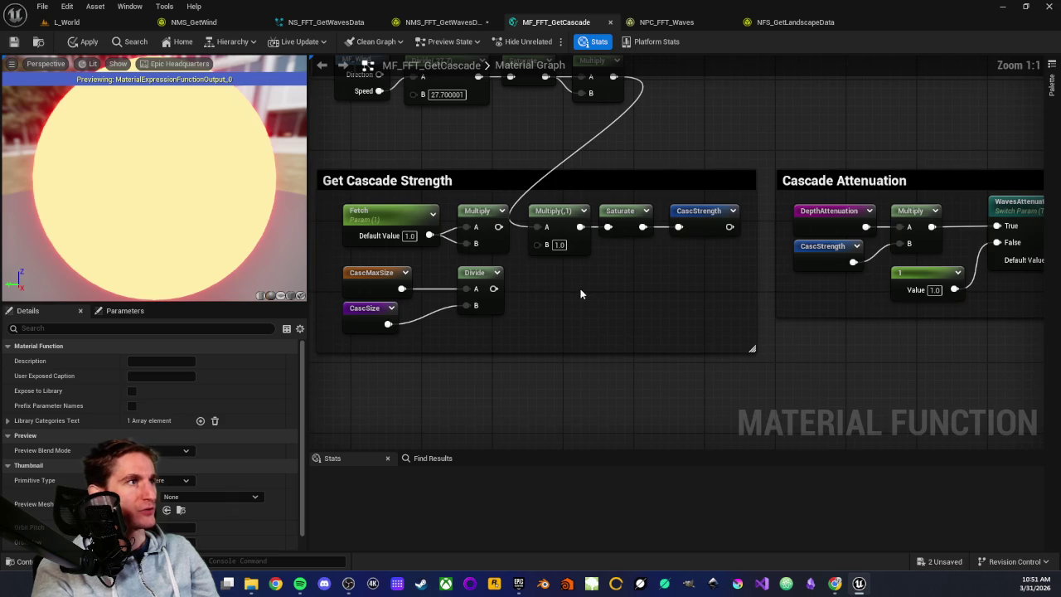
scroll(631, 330, down, 2)
Step: Inspect the MF_Wind chain nodes and the MaxHeight and MaxDepth reroutes
drag(396, 95, 670, 173)
click(671, 174)
mouse_move(391, 92)
mouse_down()
mouse_move(681, 180)
mouse_move(685, 168)
mouse_up()
click(609, 343)
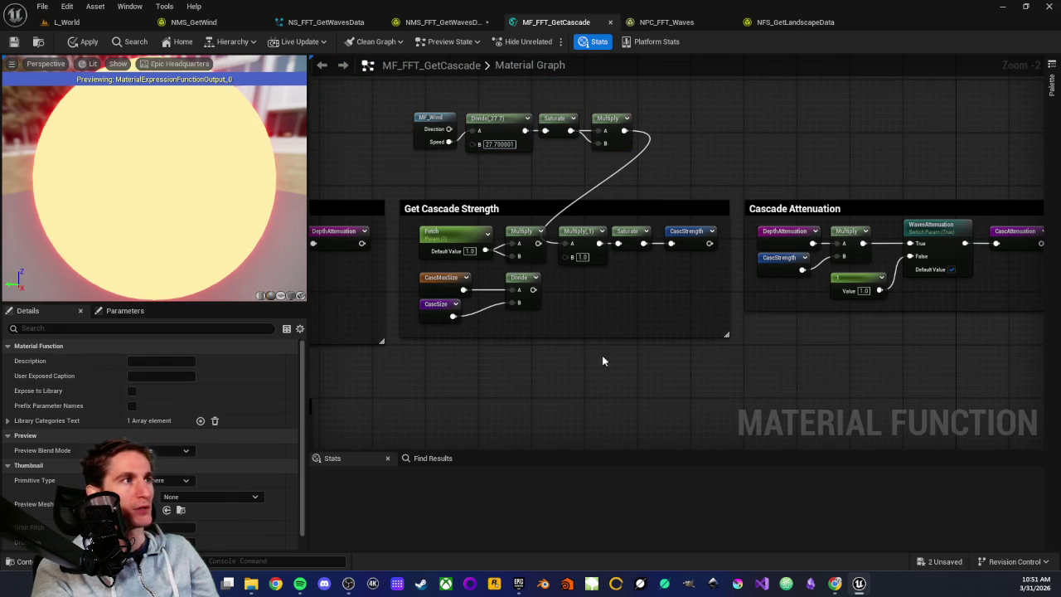
scroll(585, 270, down, 3)
scroll(584, 323, up, 5)
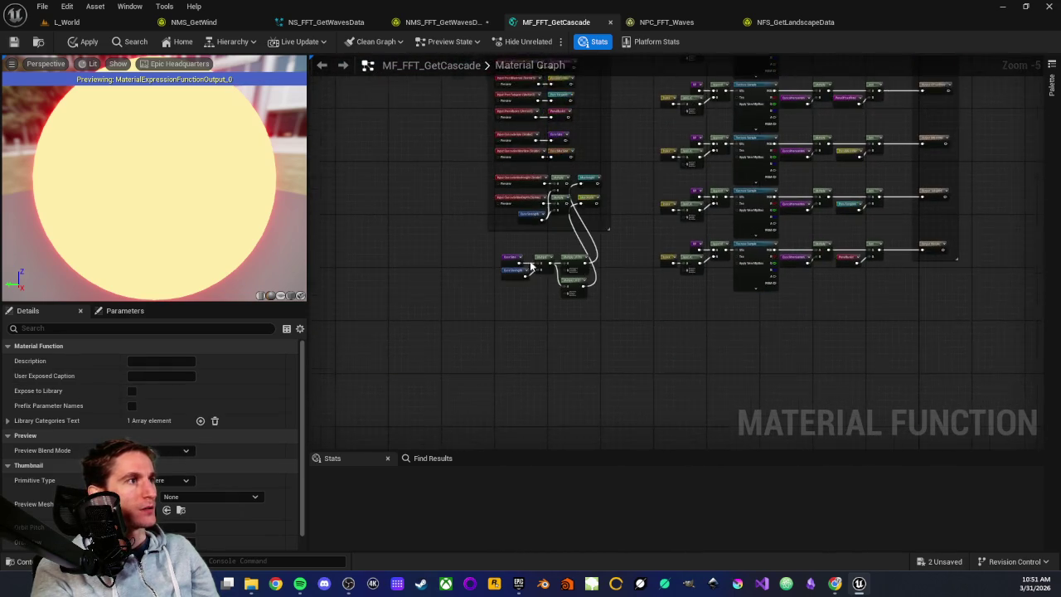
drag(642, 123, 630, 260)
click(564, 300)
mouse_move(564, 299)
mouse_down()
mouse_move(602, 266)
mouse_move(631, 299)
mouse_up()
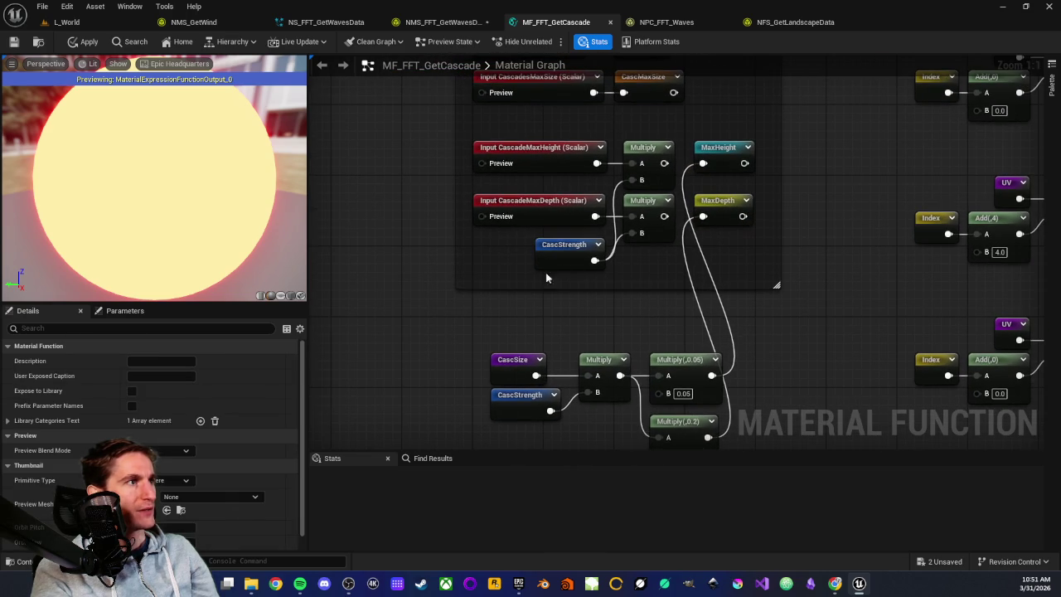
Step: Check the CascSize–CascStrength multiply chain and the CascStrength parameter's details
mouse_move(477, 349)
mouse_down()
mouse_move(480, 295)
mouse_move(567, 309)
mouse_up()
drag(480, 279, 570, 366)
click(546, 385)
scroll(546, 384, down, 5)
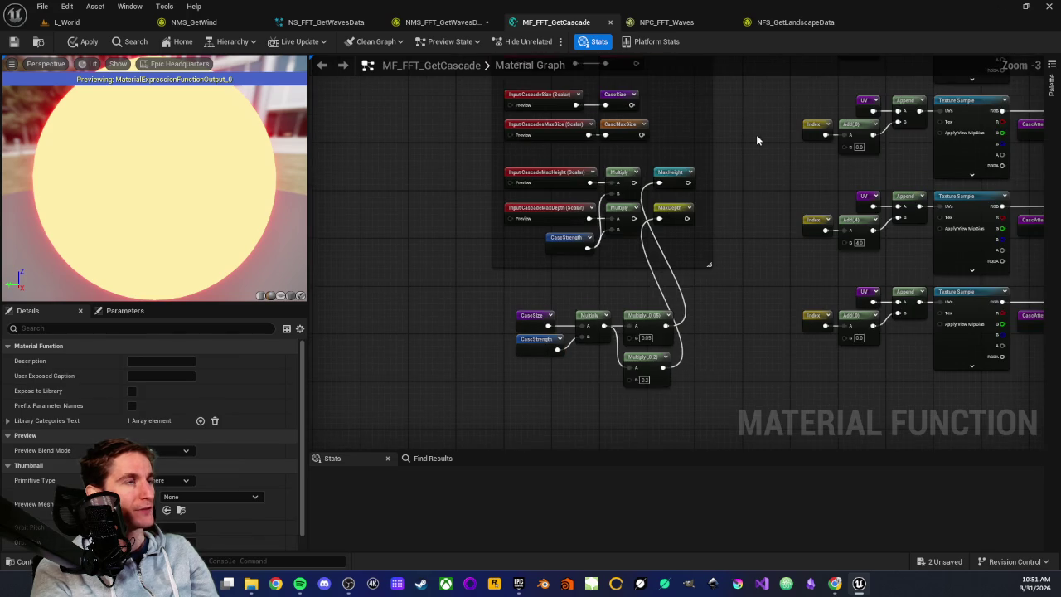
scroll(591, 330, up, 2)
scroll(590, 330, up, 5)
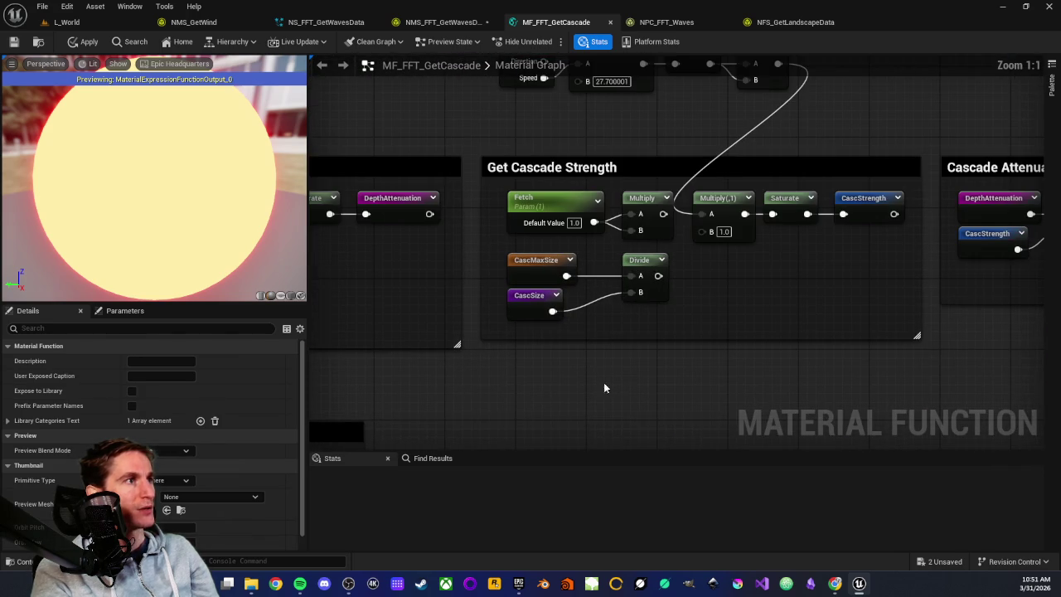
drag(489, 261, 677, 315)
click(677, 315)
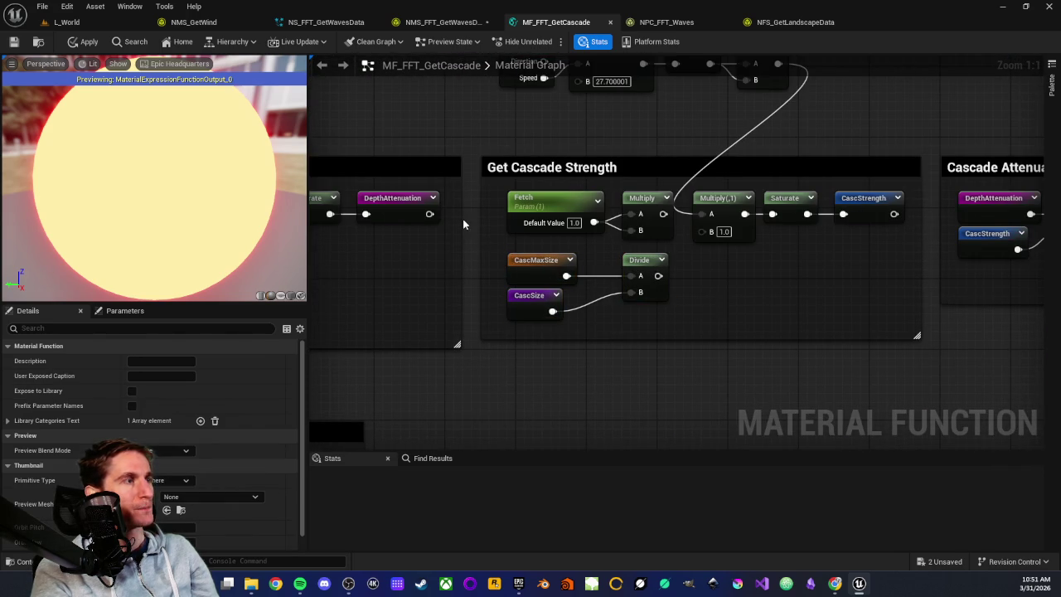
click(854, 197)
click(860, 245)
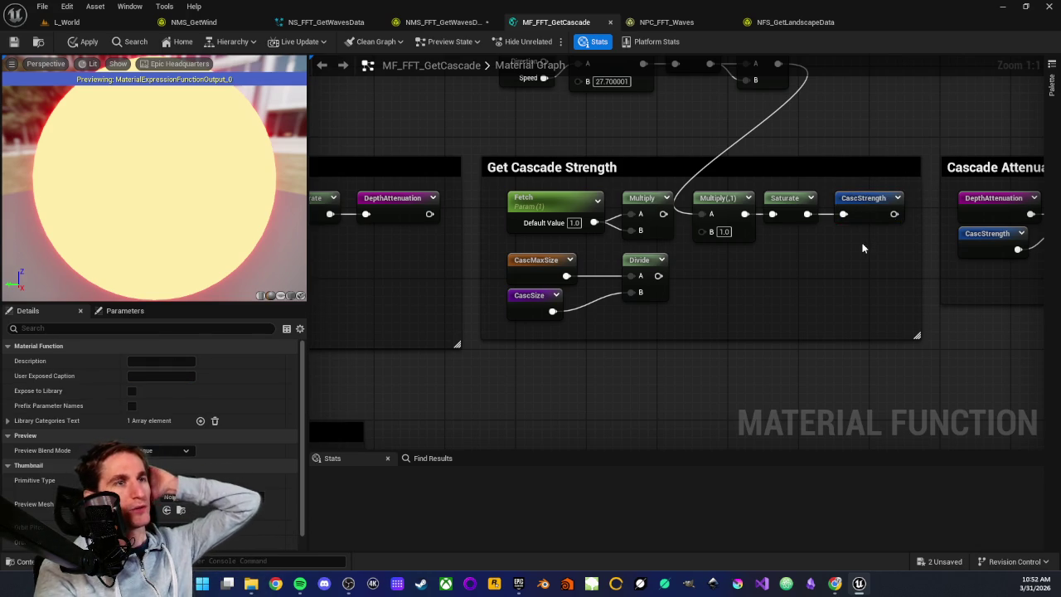
scroll(667, 323, down, 3)
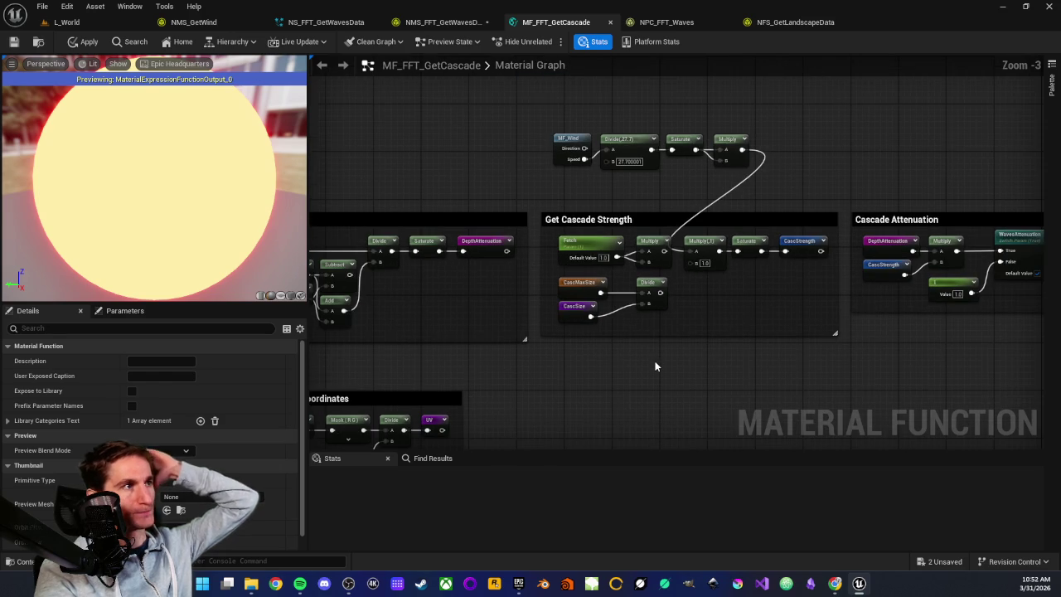
mouse_move(640, 373)
mouse_down()
mouse_move(702, 343)
mouse_move(600, 247)
mouse_up()
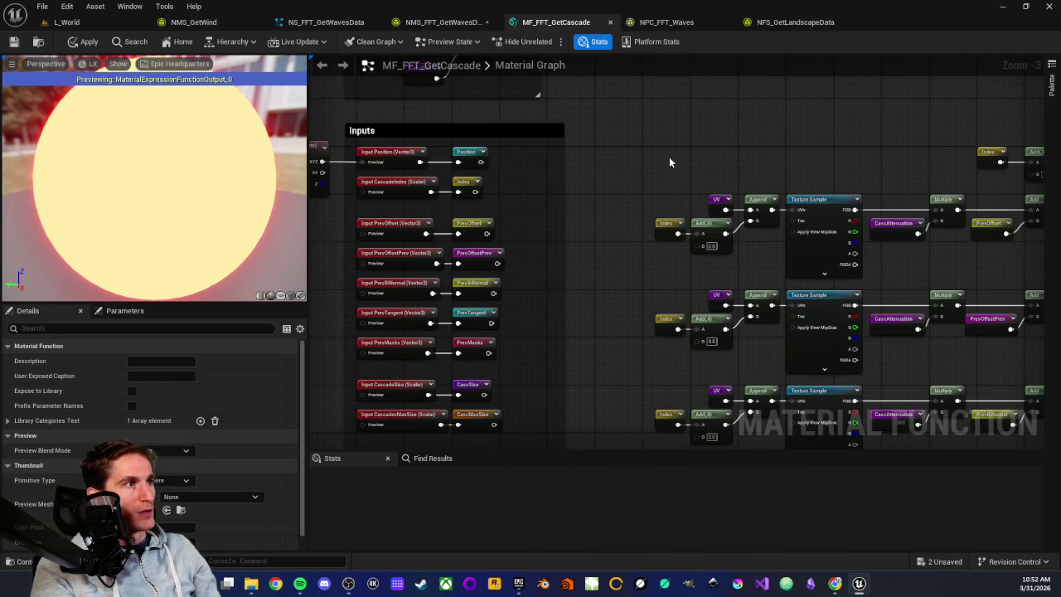
drag(664, 180, 615, 351)
drag(713, 147, 676, 220)
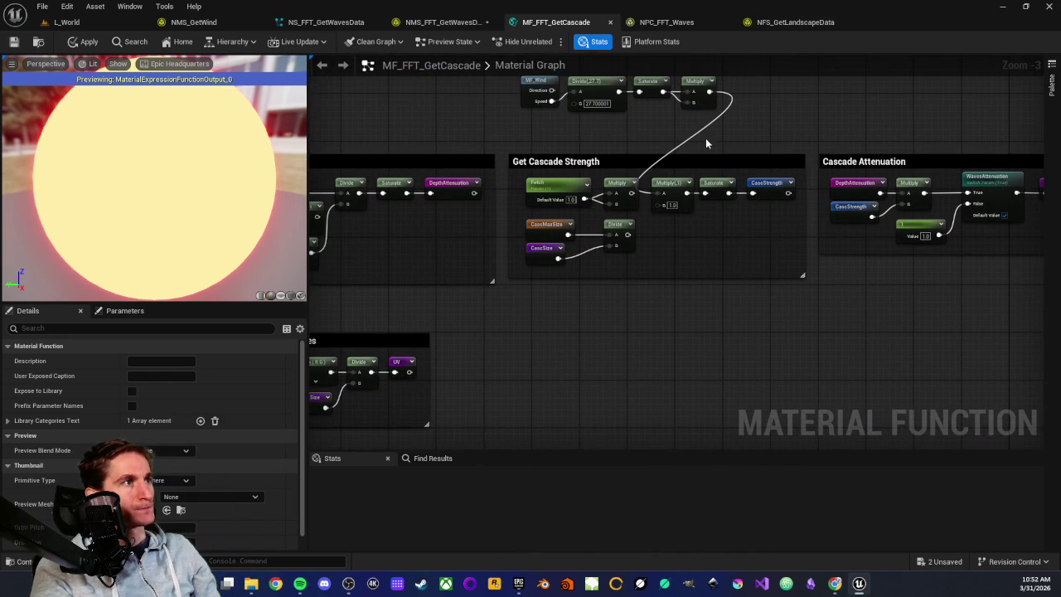
drag(699, 145, 664, 231)
scroll(663, 231, up, 3)
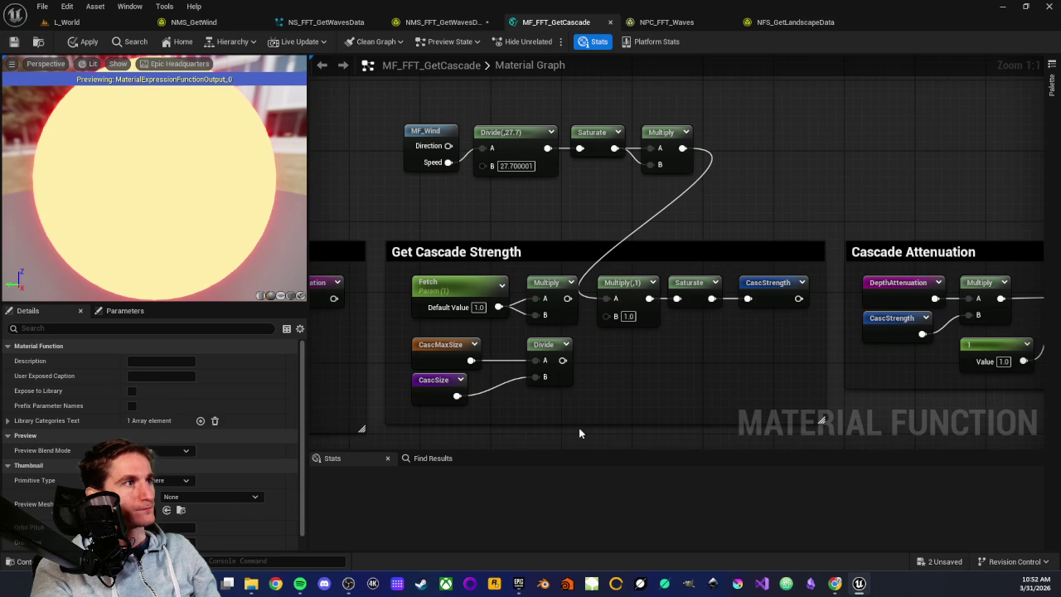
drag(579, 427, 581, 282)
scroll(588, 328, down, 4)
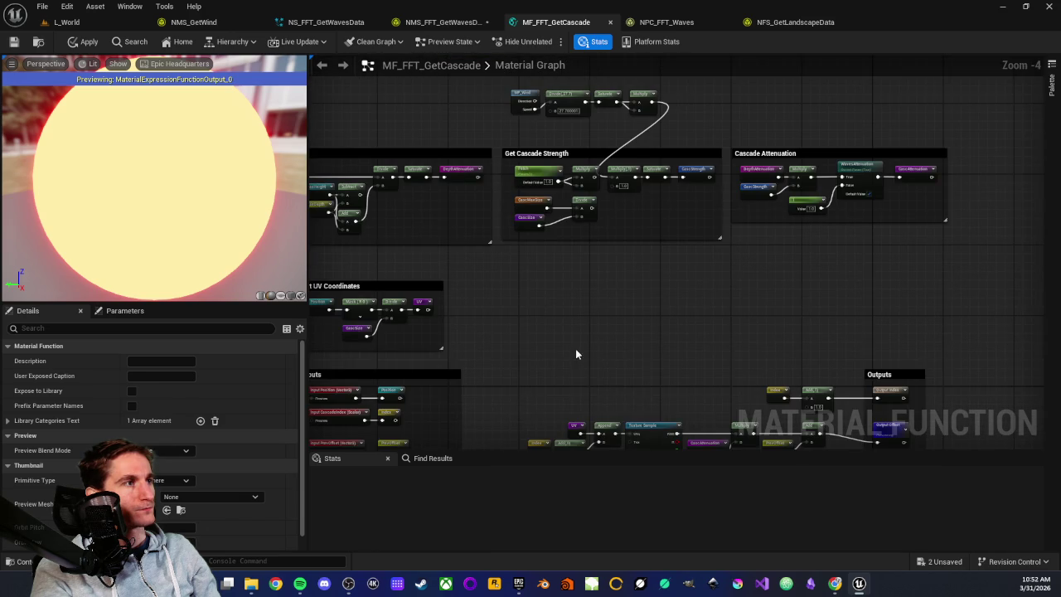
drag(577, 354, 639, 142)
drag(569, 329, 611, 150)
drag(615, 240, 615, 189)
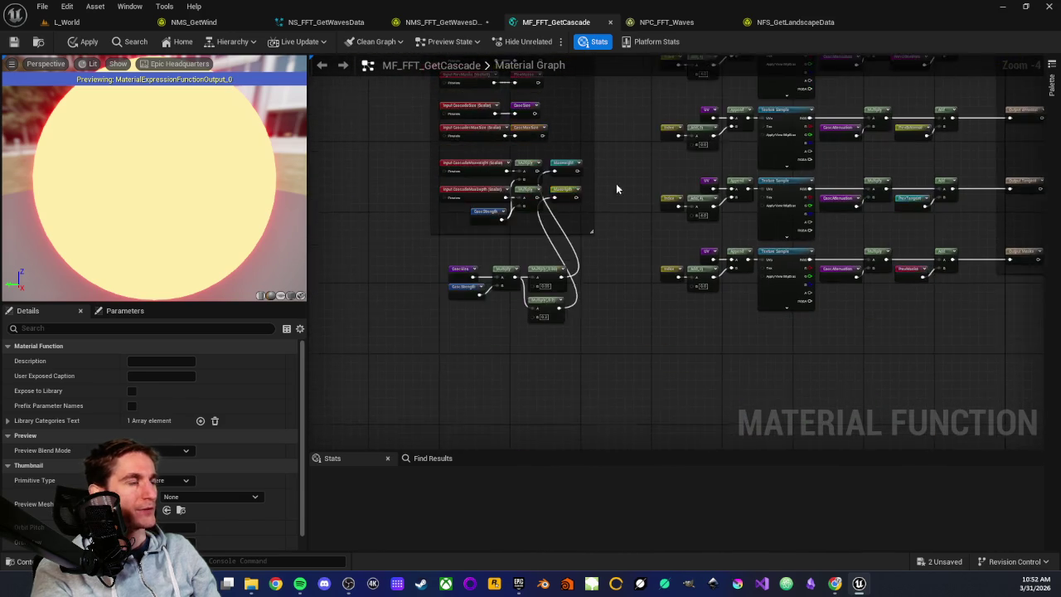
scroll(428, 264, up, 4)
scroll(515, 305, up, 1)
drag(626, 118, 635, 244)
click(635, 244)
drag(472, 303, 488, 243)
mouse_move(363, 283)
mouse_down()
mouse_move(398, 351)
mouse_move(452, 366)
mouse_move(451, 379)
mouse_move(421, 368)
mouse_move(538, 387)
mouse_move(489, 386)
mouse_up()
click(600, 259)
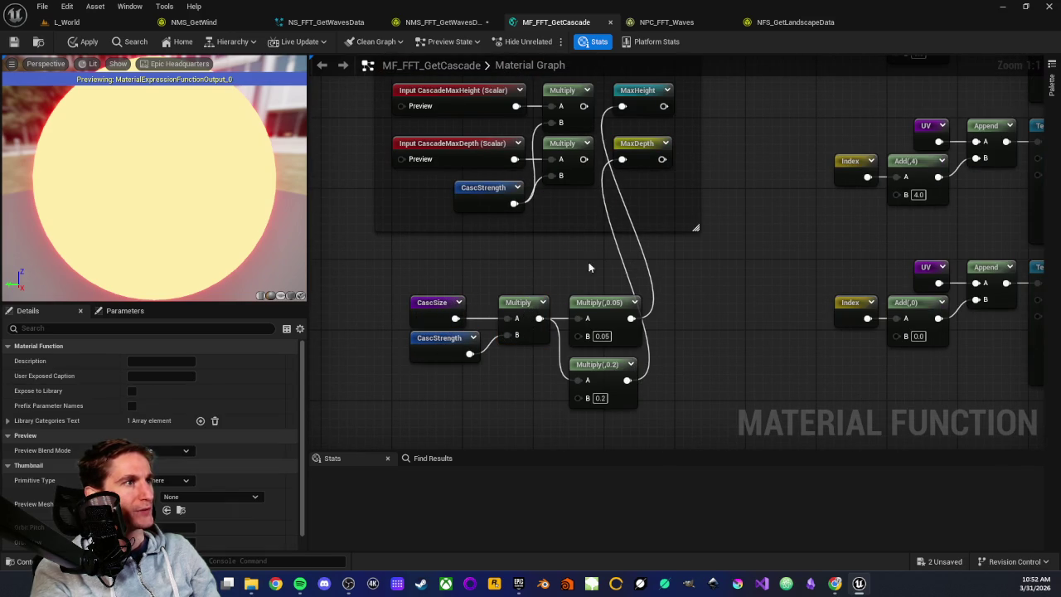
mouse_move(583, 267)
mouse_down()
mouse_move(614, 438)
mouse_move(552, 397)
mouse_move(542, 343)
mouse_up()
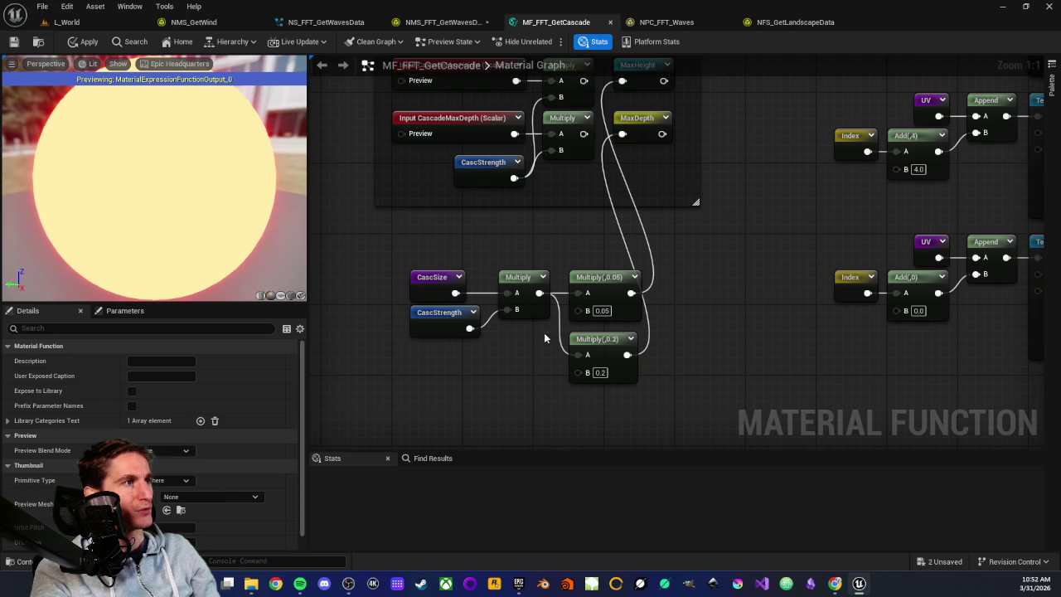
drag(581, 229, 544, 351)
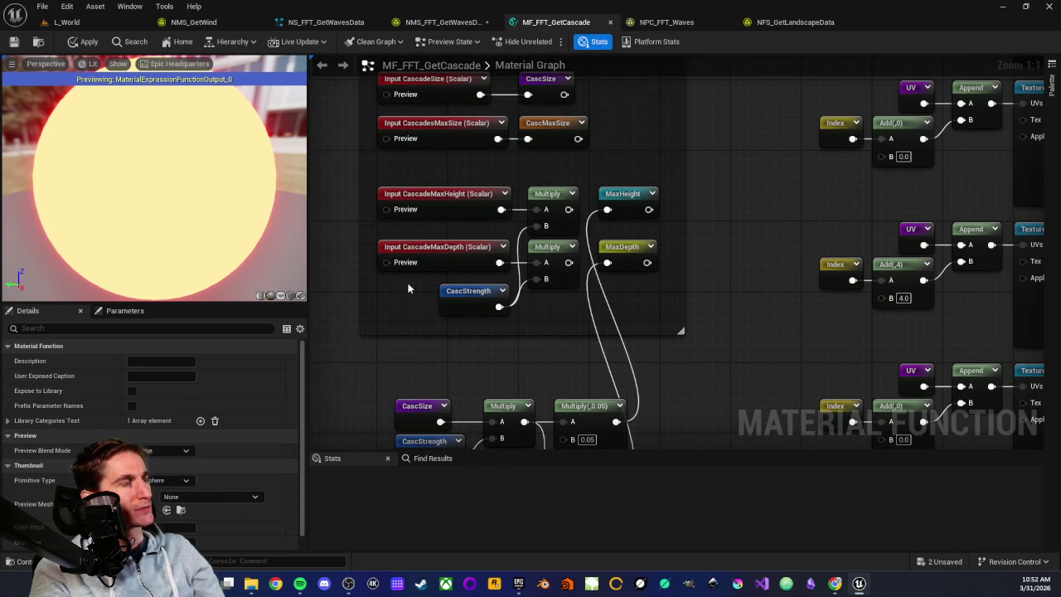
click(469, 292)
click(477, 330)
drag(408, 279, 487, 325)
click(478, 334)
mouse_move(417, 290)
mouse_down()
mouse_move(507, 336)
mouse_move(498, 331)
mouse_up()
click(492, 331)
drag(411, 281, 507, 318)
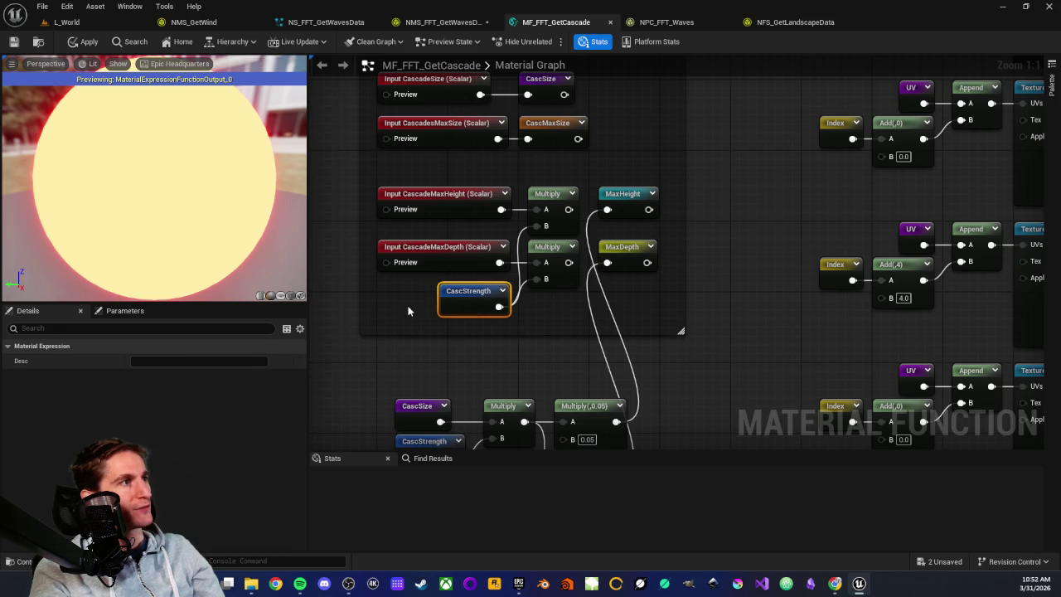
click(407, 305)
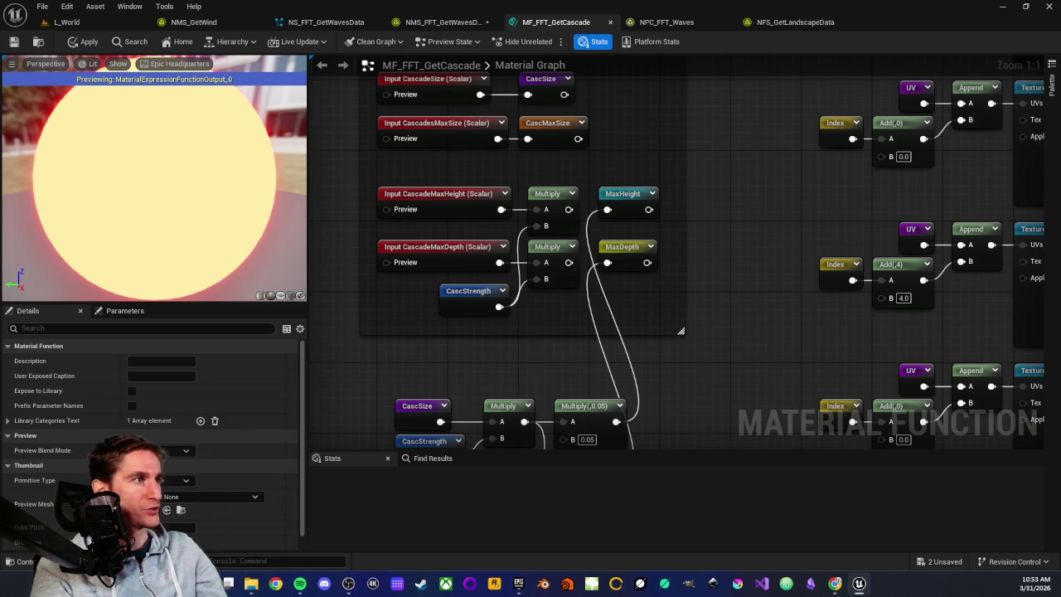
Step: Wire the upper height and depth Multiply outputs into the MaxHeight and MaxDepth reroutes
drag(519, 248, 558, 248)
mouse_move(519, 301)
mouse_down()
mouse_move(569, 304)
mouse_move(559, 301)
mouse_up()
drag(508, 395, 555, 265)
mouse_move(366, 285)
mouse_down()
mouse_move(542, 393)
mouse_move(639, 431)
mouse_up()
click(707, 349)
Step: Look over the previous-frame inputs, Get Cascade Strength and Cascade Attenuation groups
drag(704, 305, 682, 349)
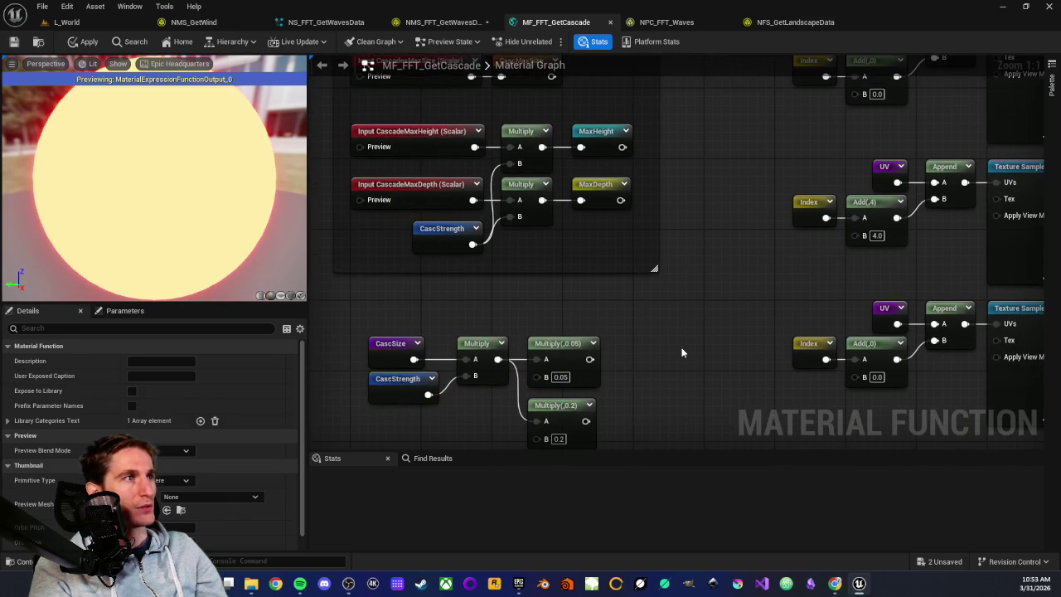
scroll(686, 347, down, 2)
mouse_move(703, 220)
mouse_down()
mouse_move(682, 291)
mouse_move(635, 326)
mouse_move(675, 208)
mouse_move(490, 317)
mouse_up()
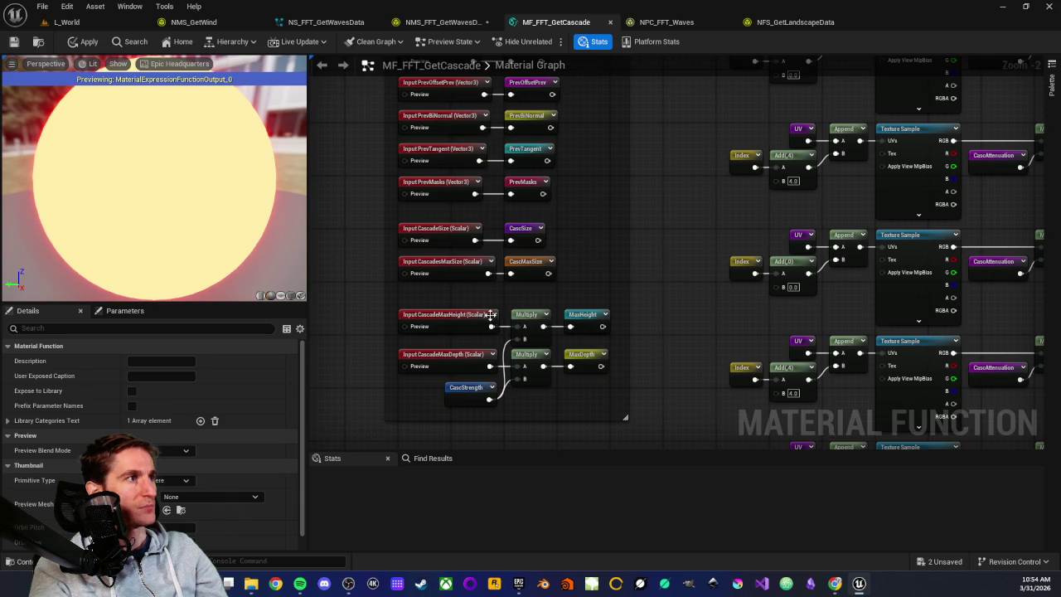
scroll(491, 317, up, 2)
scroll(636, 255, down, 2)
mouse_move(710, 154)
mouse_down()
mouse_move(682, 199)
mouse_move(675, 266)
mouse_move(664, 242)
mouse_up()
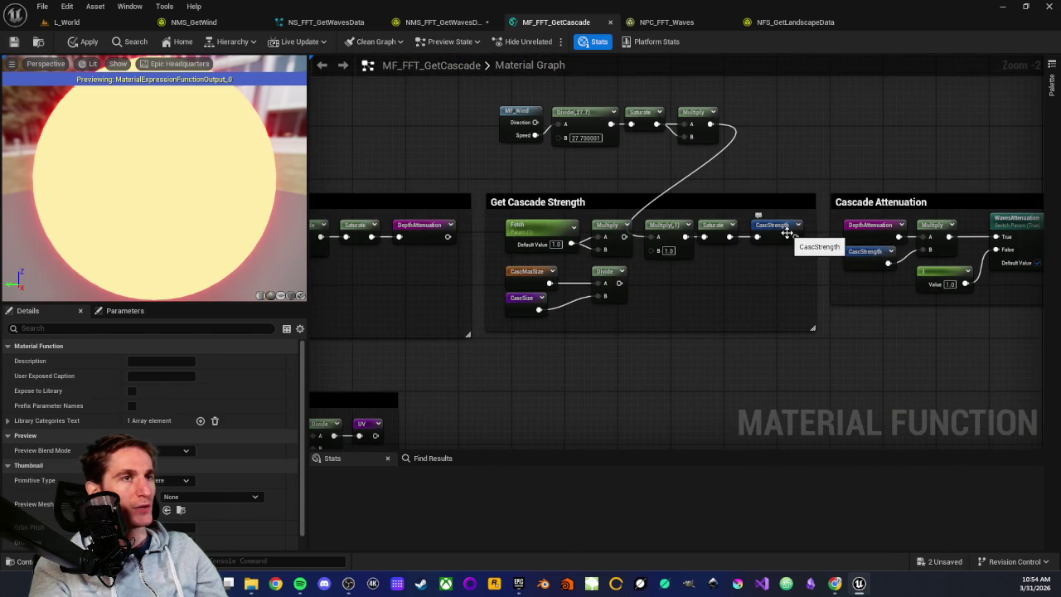
mouse_move(592, 407)
mouse_down()
mouse_move(552, 323)
mouse_move(628, 356)
mouse_move(629, 288)
mouse_up()
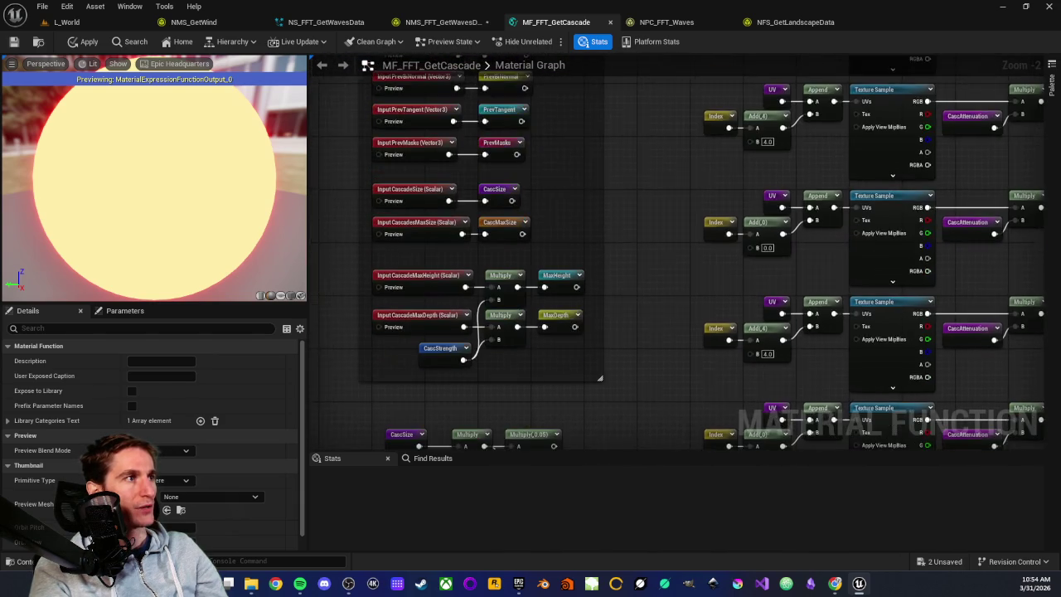
scroll(572, 180, up, 3)
Step: Select the MaxHeight and MaxDepth reroute nodes to confirm their new connections
drag(497, 315, 500, 367)
drag(549, 131, 562, 267)
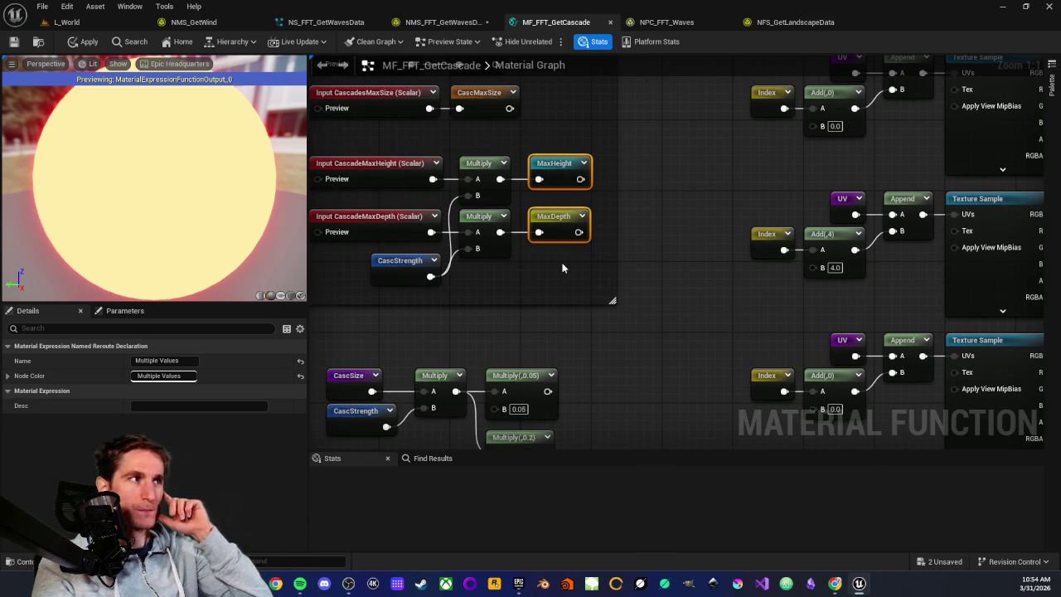
drag(554, 123, 545, 269)
mouse_move(557, 128)
mouse_down()
mouse_move(562, 278)
mouse_move(568, 270)
mouse_up()
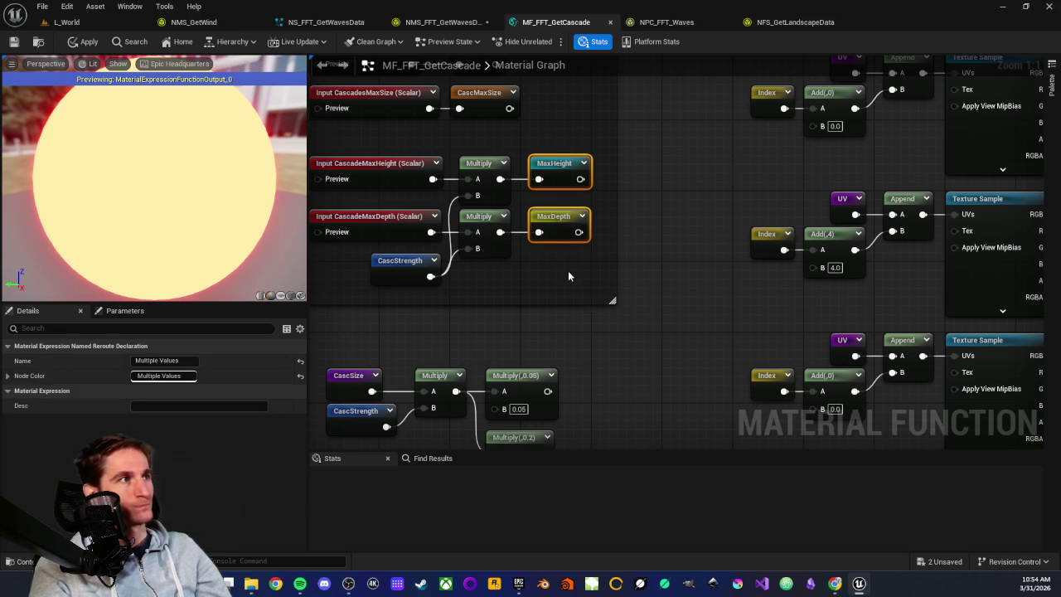
drag(568, 133, 562, 285)
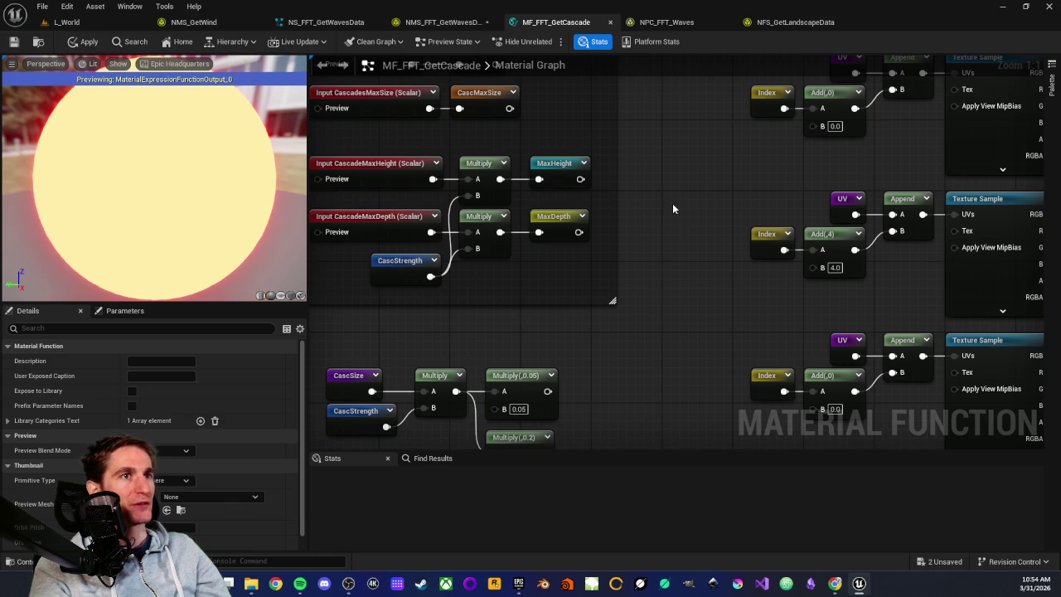
mouse_move(547, 139)
mouse_down()
mouse_move(580, 249)
mouse_move(539, 264)
mouse_up()
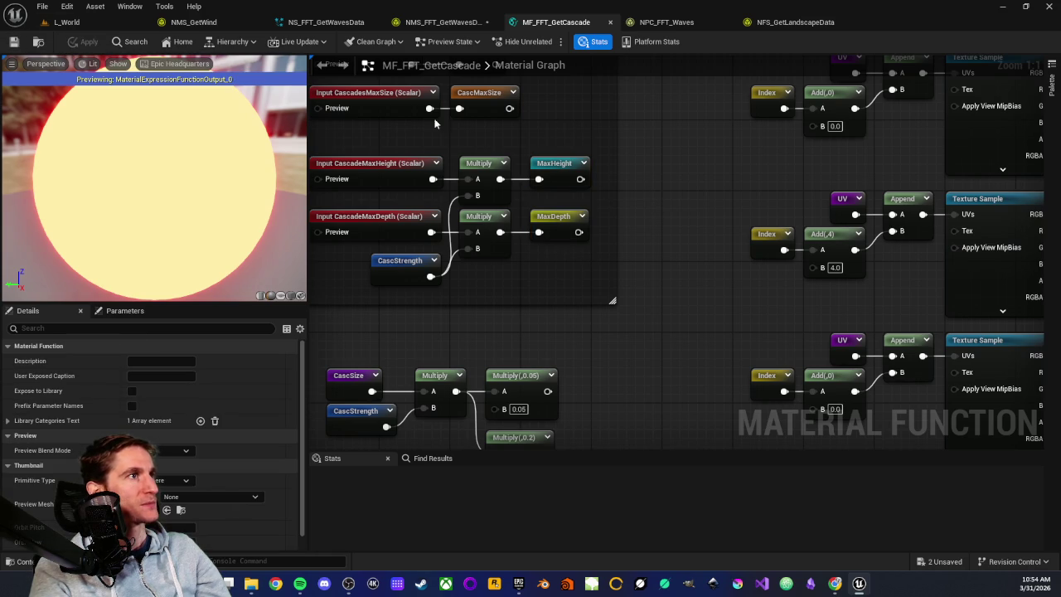
scroll(655, 166, down, 3)
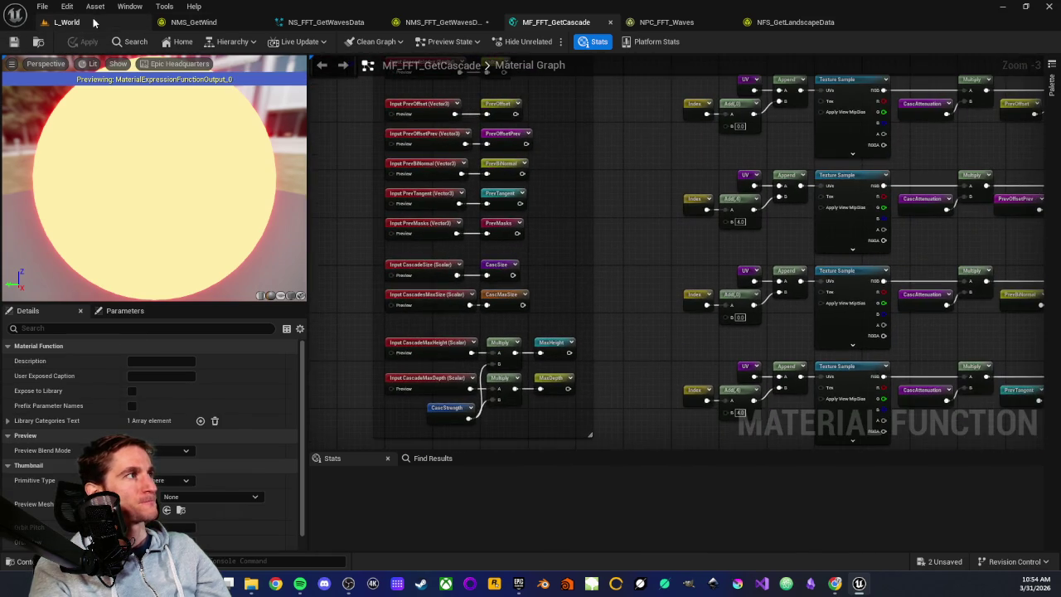
Step: Play L_World, view the shoreline water through a free F8 camera, then stop play
click(66, 22)
click(320, 44)
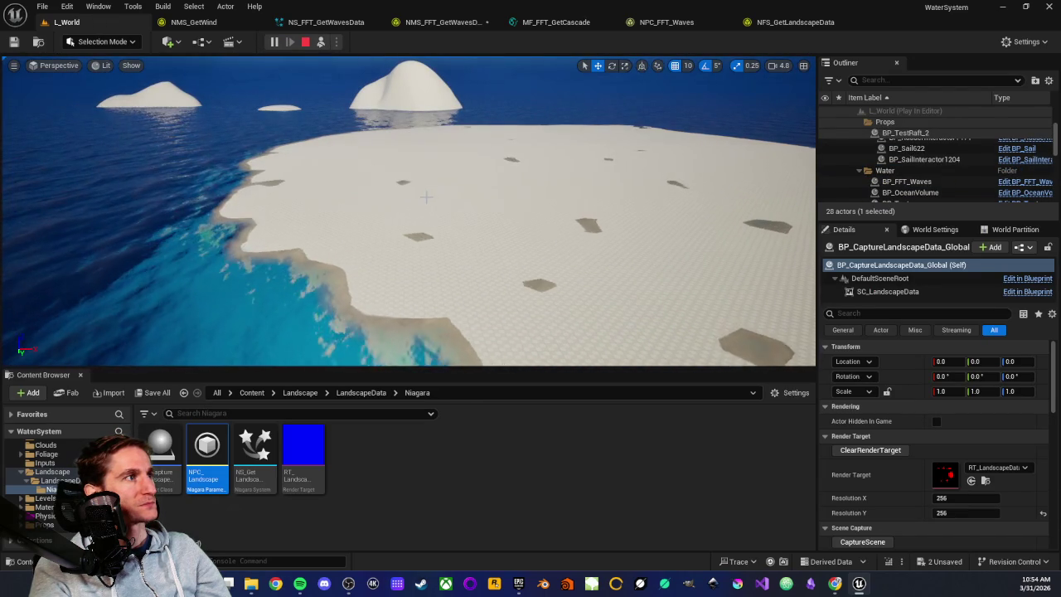
key(F8)
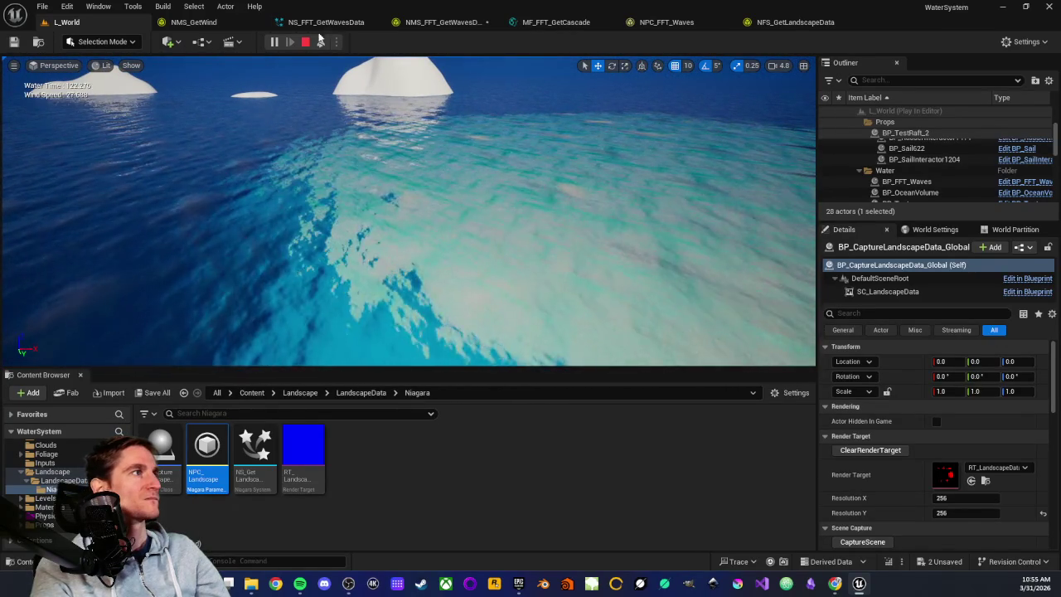
key(Escape)
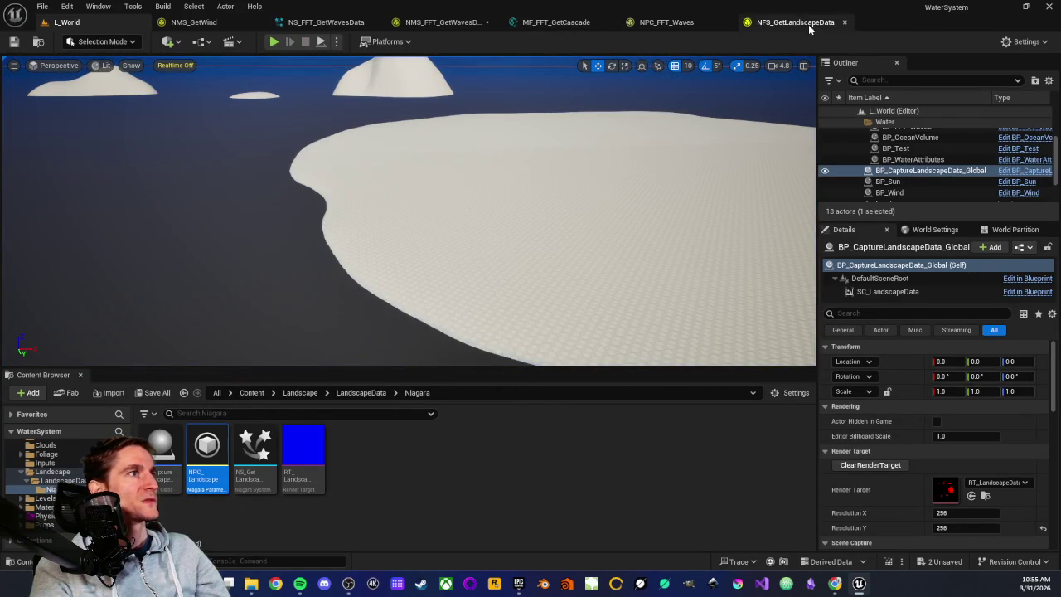
Step: Feed the CascMaxSize/CascSize Divide into the strength Multiply's B pin and save MF_FFT_GetCascade
click(540, 25)
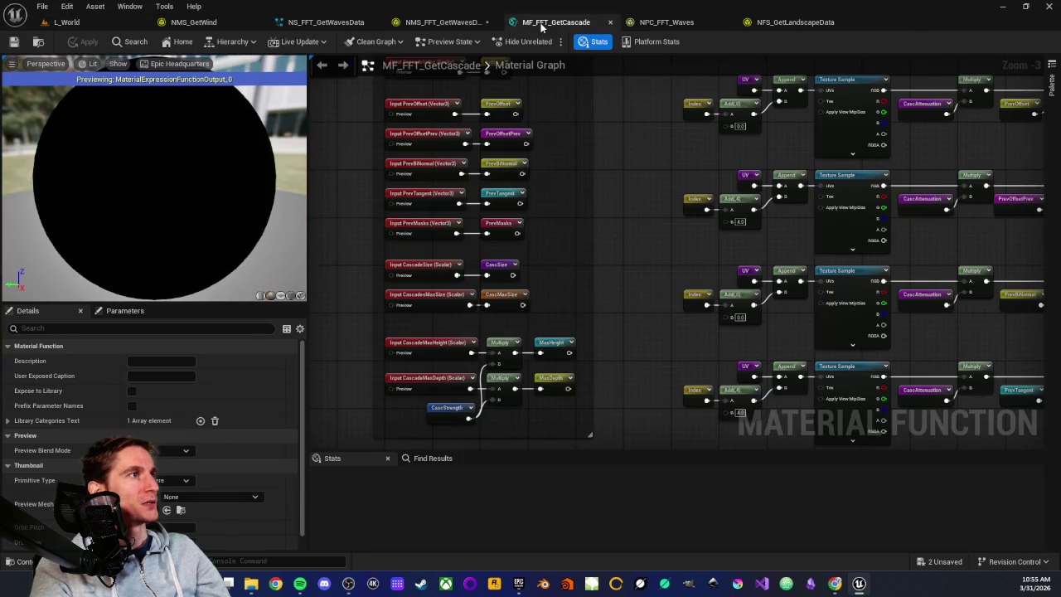
scroll(422, 284, up, 3)
mouse_move(507, 329)
mouse_down()
mouse_move(531, 276)
mouse_move(547, 290)
mouse_move(531, 258)
mouse_up()
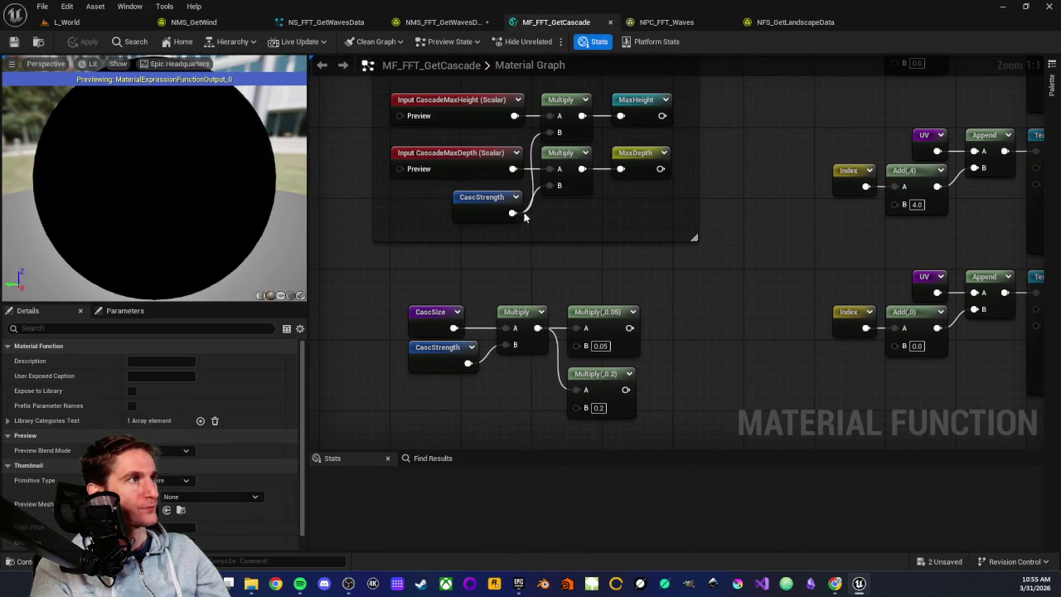
scroll(676, 162, down, 6)
scroll(636, 276, up, 3)
scroll(579, 405, up, 1)
mouse_move(616, 299)
mouse_down()
mouse_move(632, 300)
mouse_move(660, 263)
mouse_up()
click(11, 41)
Step: Briefly play-test L_World, glance at NS_FFT_GetWavesData, and return to the cascade graph
scroll(549, 329, up, 1)
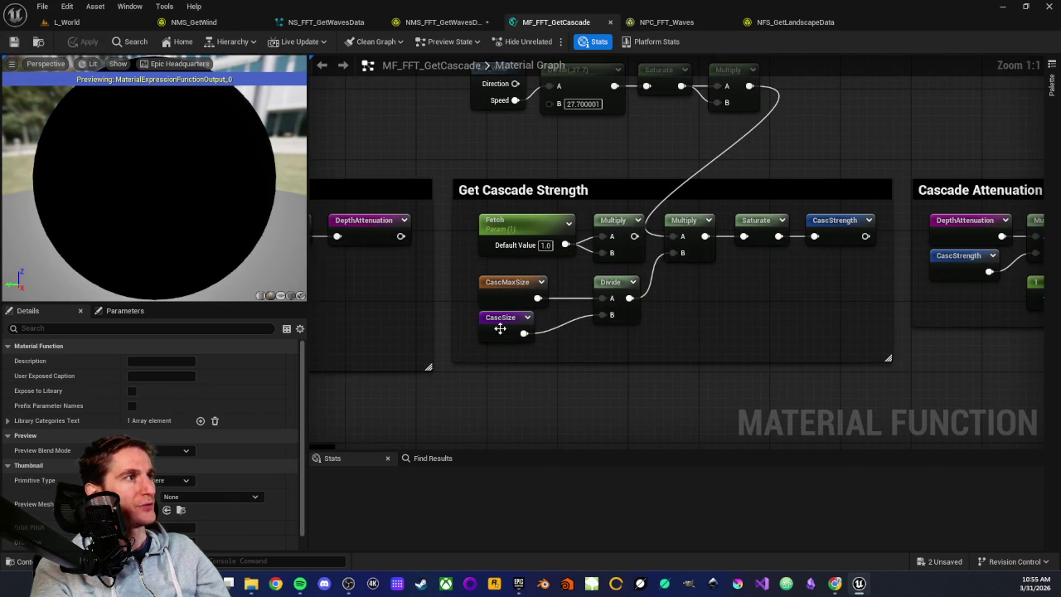
click(66, 21)
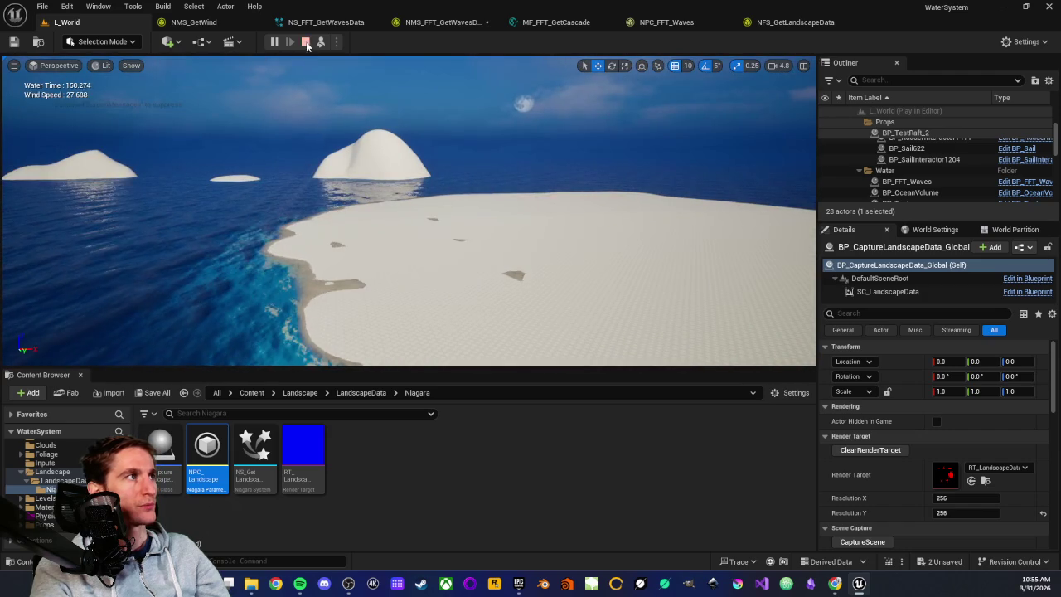
click(305, 42)
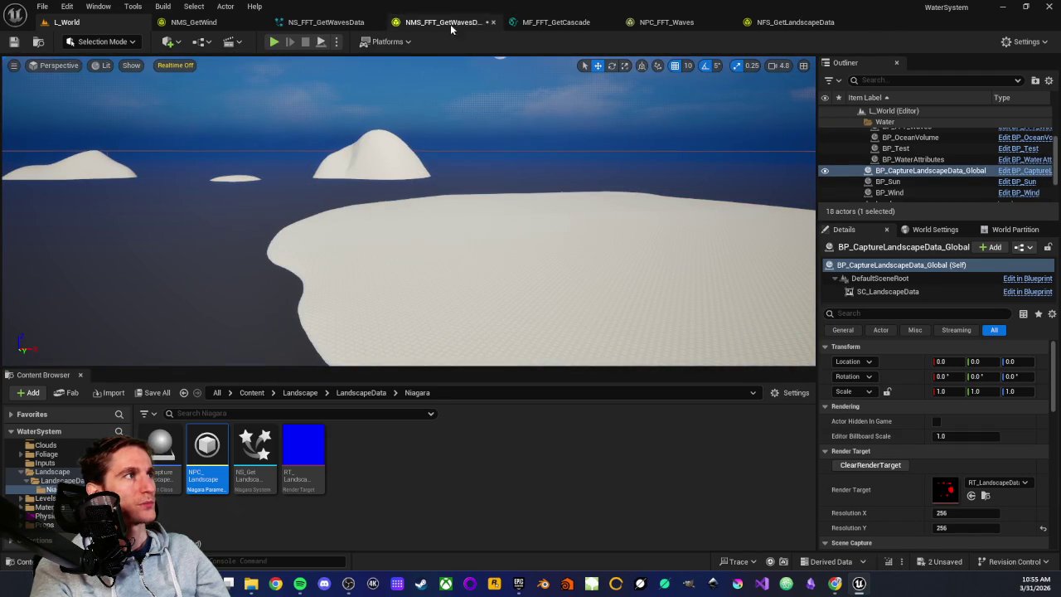
click(331, 23)
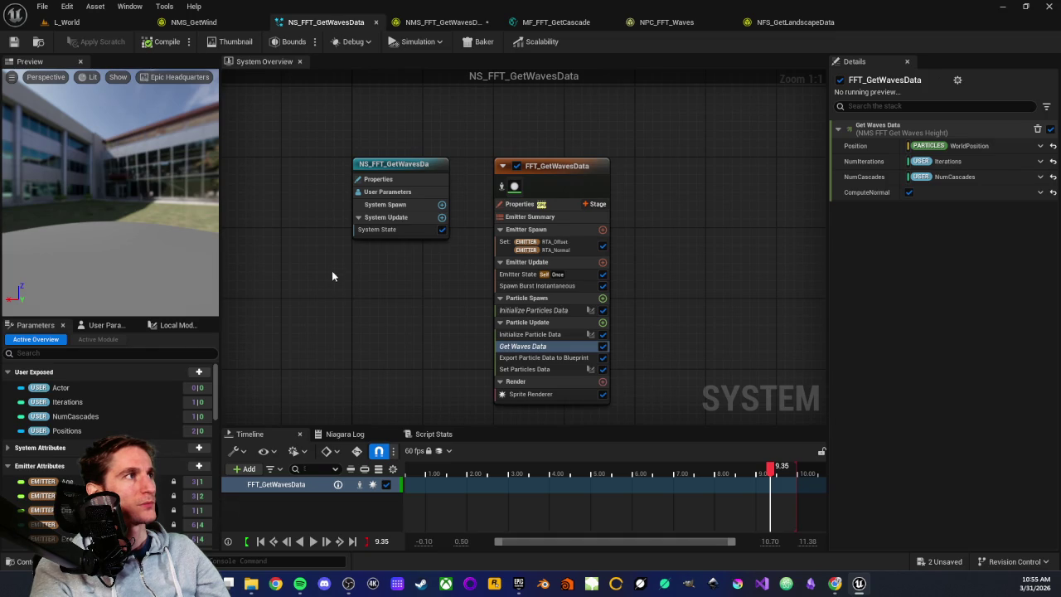
click(553, 23)
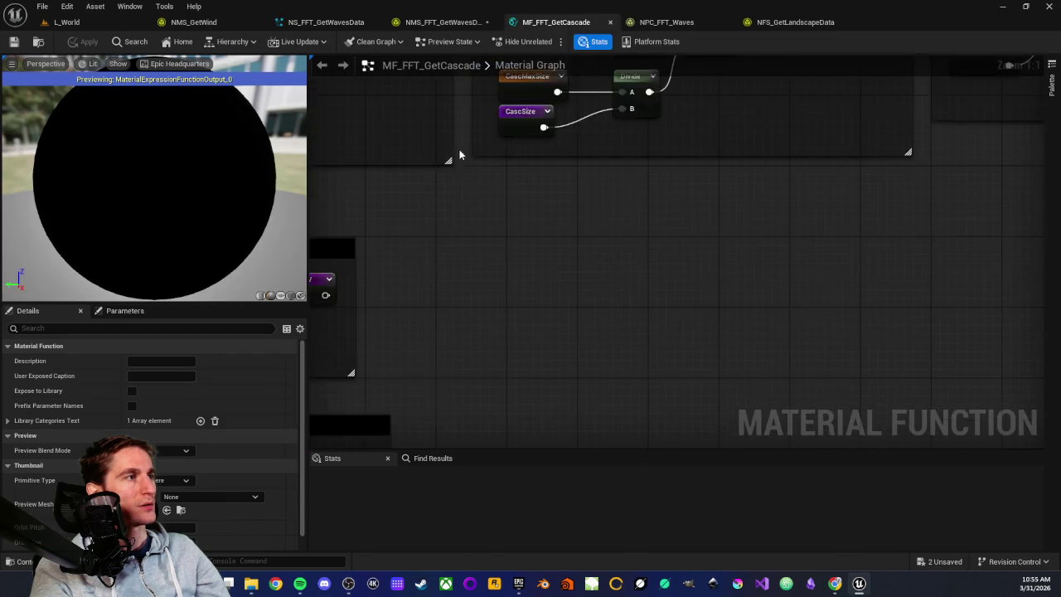
Step: Rewire Multiply(0.05) into MaxHeight and Multiply(0.2) into MaxDepth, then apply the function
scroll(456, 158, down, 5)
scroll(528, 202, up, 4)
scroll(529, 201, up, 1)
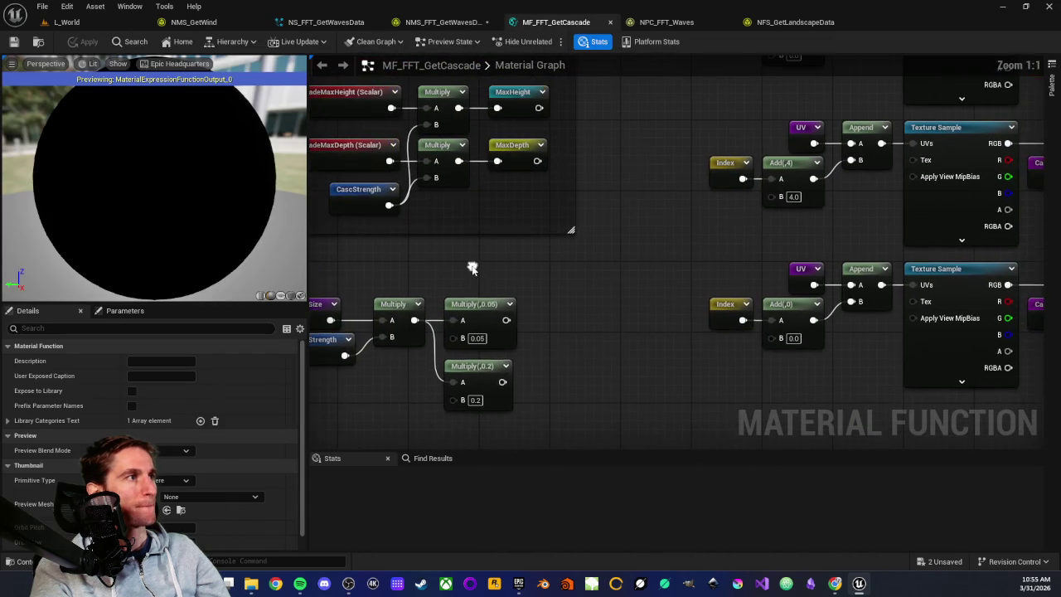
drag(505, 320, 499, 115)
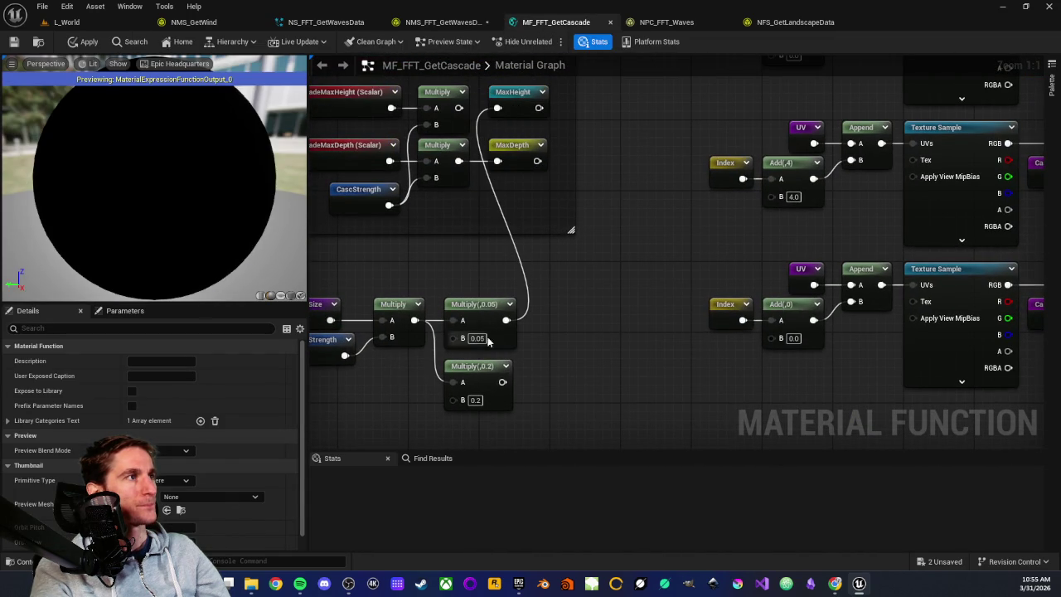
drag(498, 386, 498, 160)
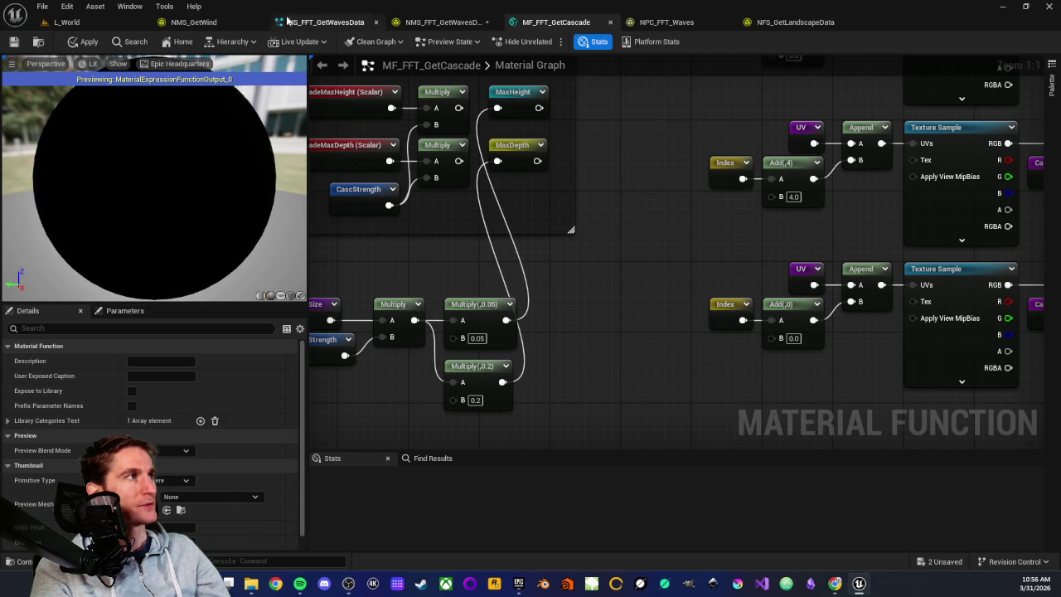
click(85, 41)
Step: Unhook the Divide result from the strength Multiply, apply, and return to L_World
scroll(553, 186, down, 4)
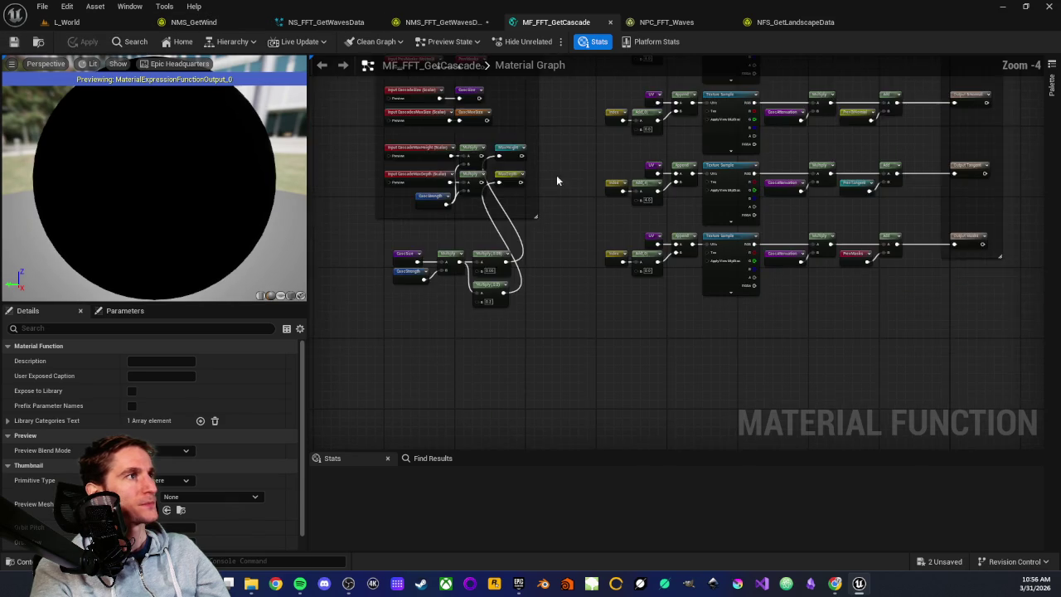
scroll(538, 306, up, 5)
mouse_move(659, 211)
mouse_down()
mouse_move(641, 223)
mouse_move(644, 240)
mouse_up()
key(Escape)
click(75, 42)
click(73, 23)
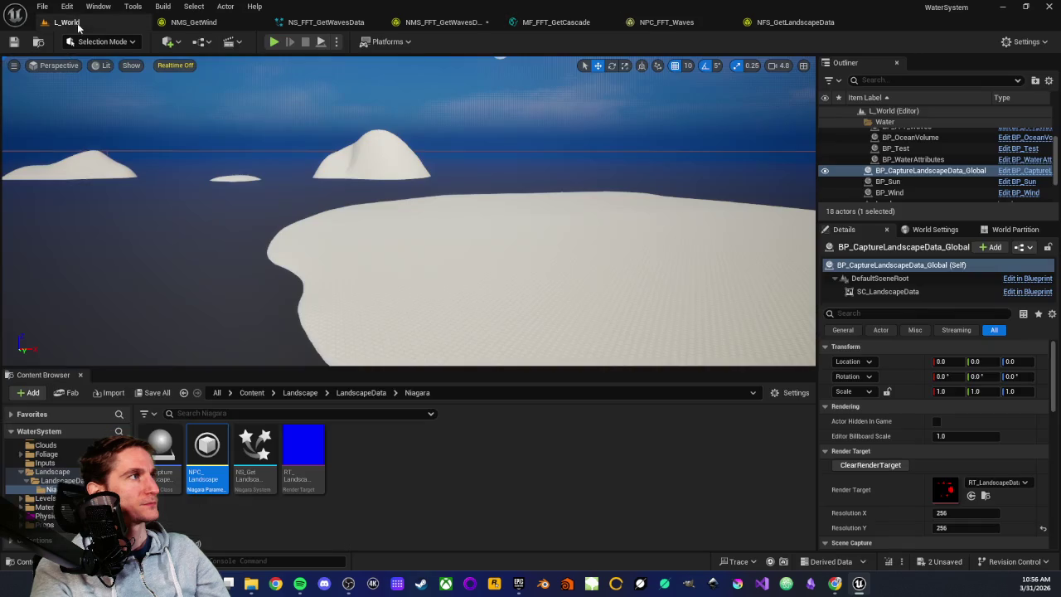
Step: Play L_World in the editor and turn the camera to look across the ocean waves
click(320, 43)
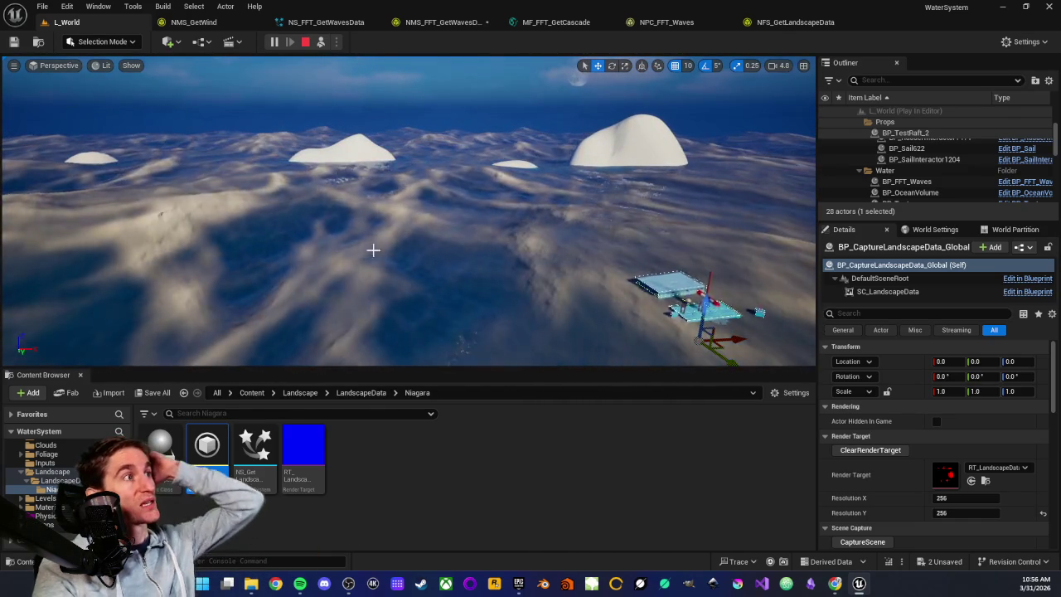
right_click(485, 241)
click(402, 243)
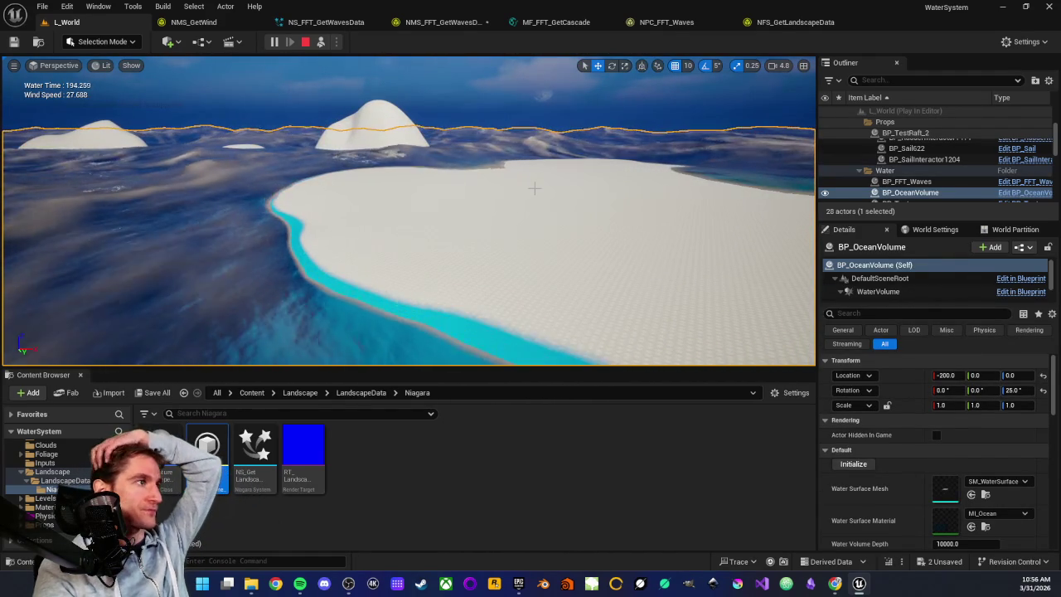
drag(469, 208, 450, 208)
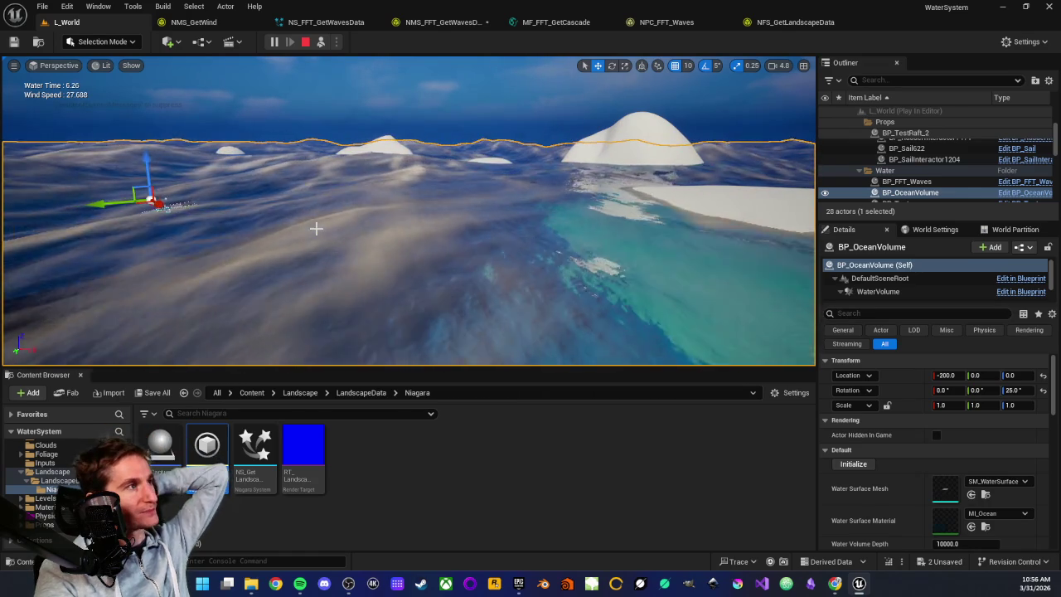
drag(370, 244, 370, 244)
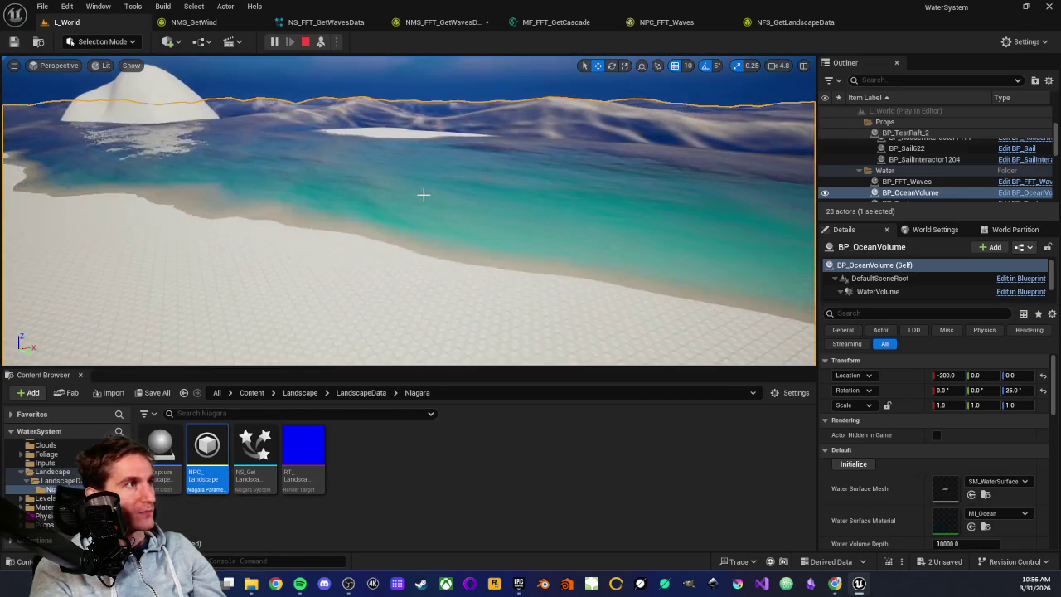
drag(371, 167, 370, 166)
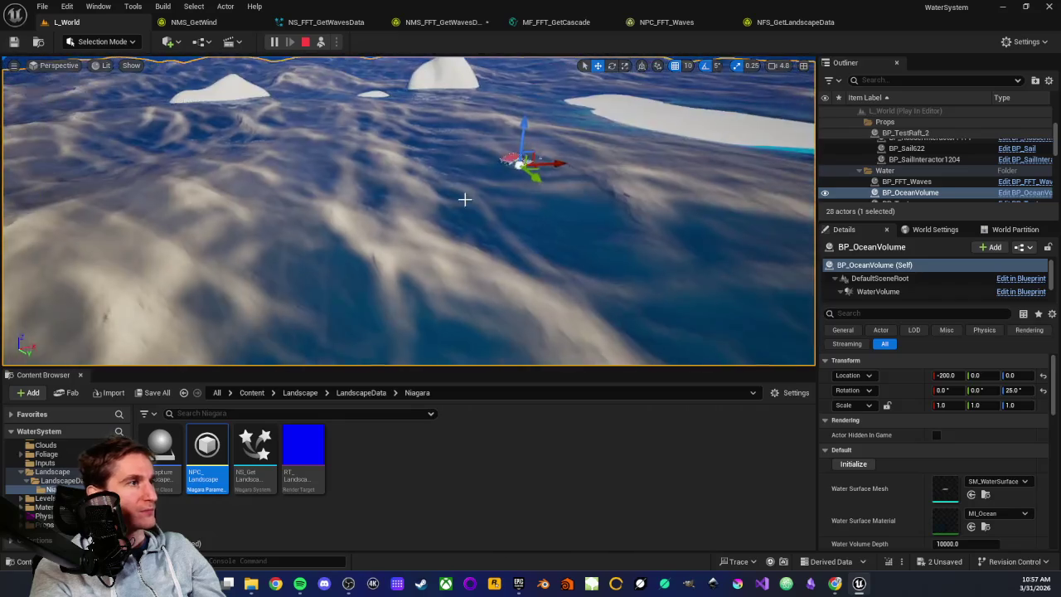
drag(465, 199, 464, 199)
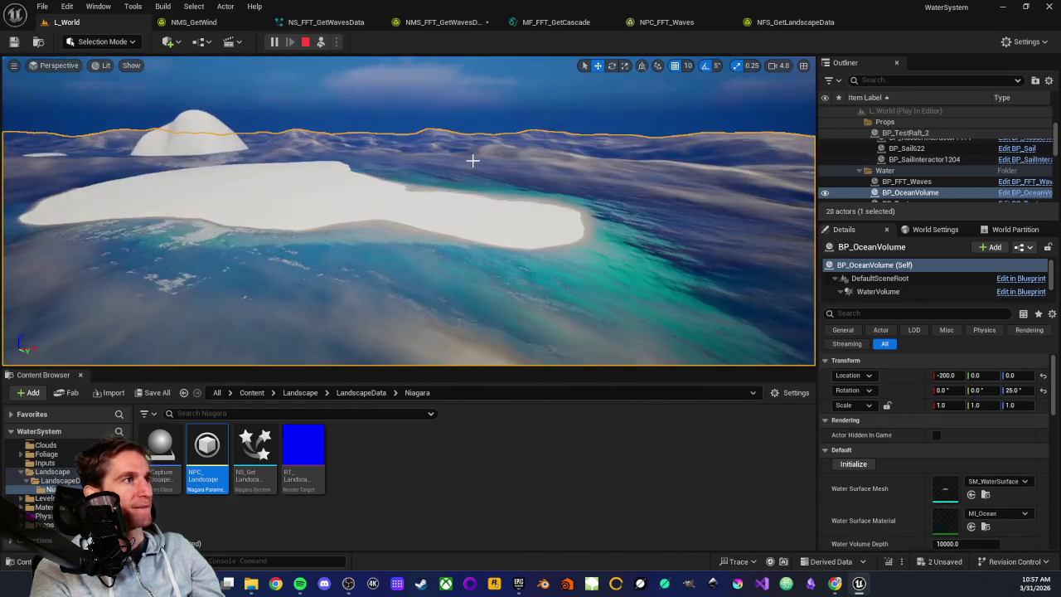
click(472, 160)
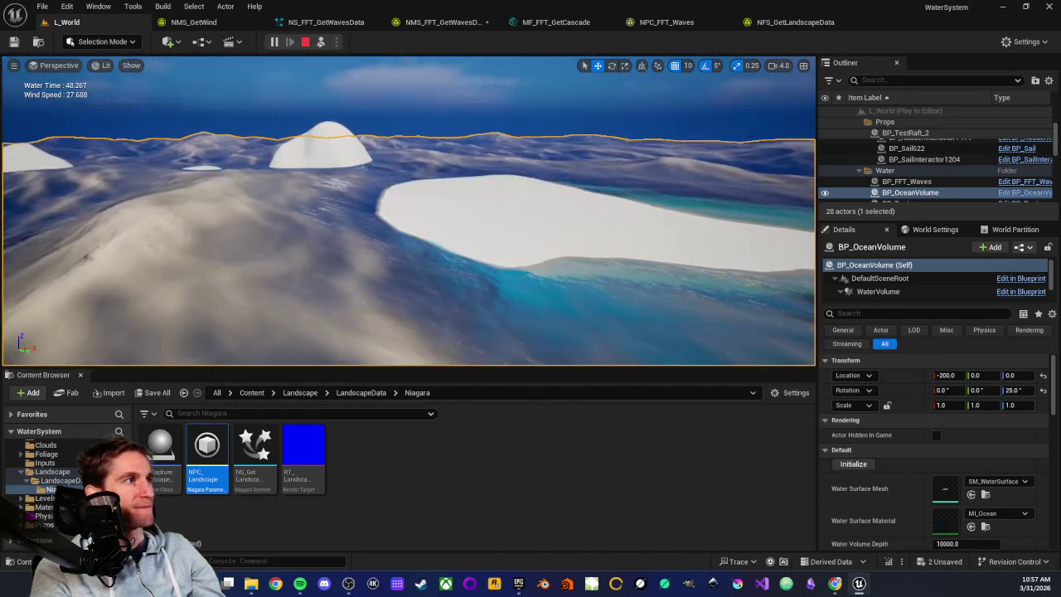
mouse_move(391, 174)
mouse_down()
mouse_move(292, 172)
mouse_move(467, 215)
mouse_move(425, 226)
mouse_move(389, 180)
mouse_move(389, 191)
mouse_move(393, 180)
mouse_up()
click(422, 210)
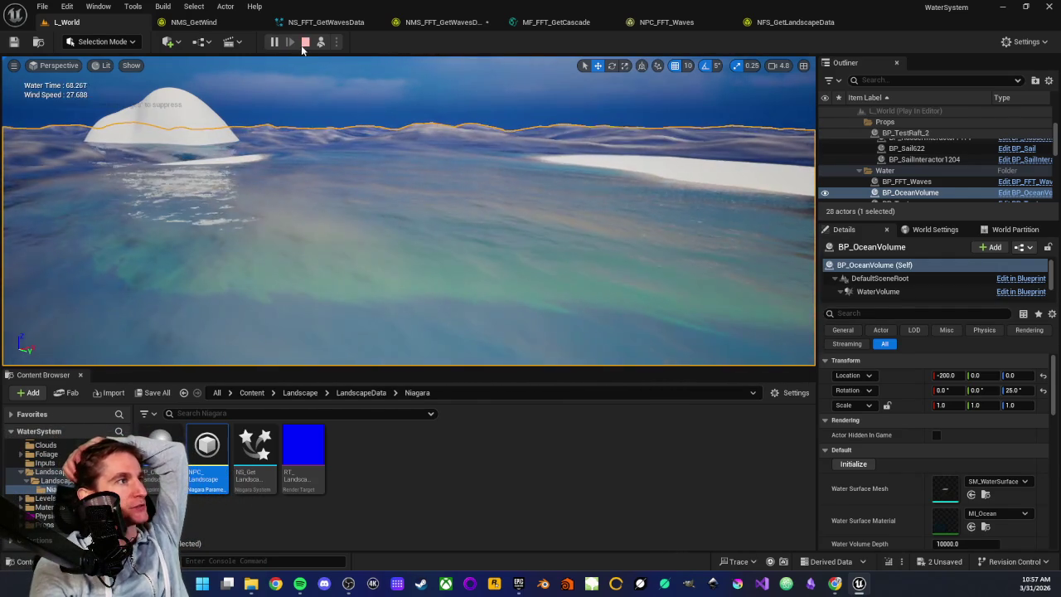
click(305, 42)
Step: Bring up MF_FFT_GetCascade and inspect its MaxHeight and MaxDepth nodes
click(556, 22)
scroll(551, 181, down, 5)
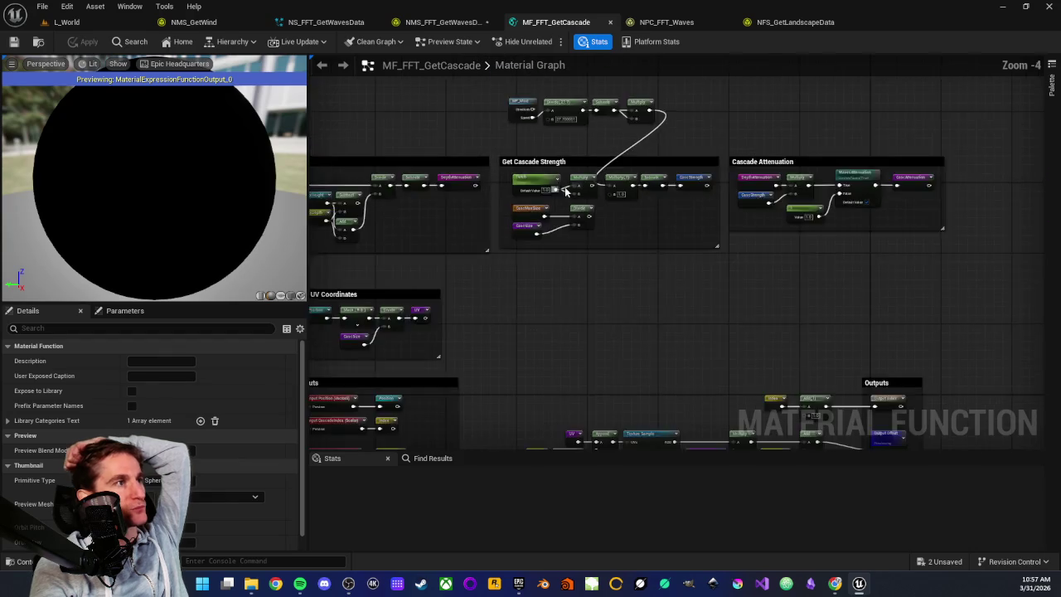
scroll(551, 181, up, 3)
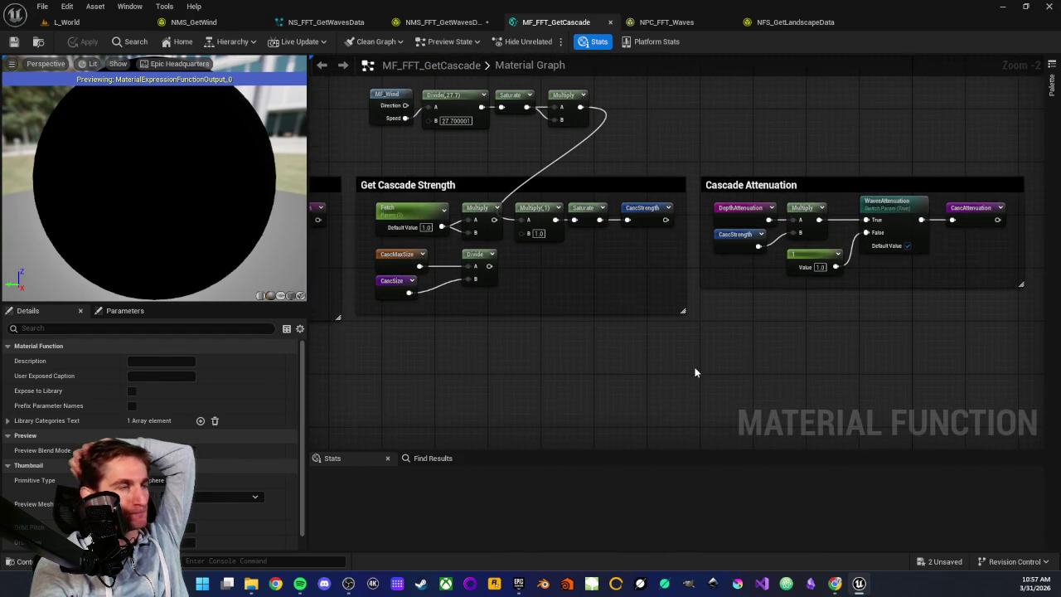
scroll(545, 350, up, 1)
scroll(580, 332, up, 3)
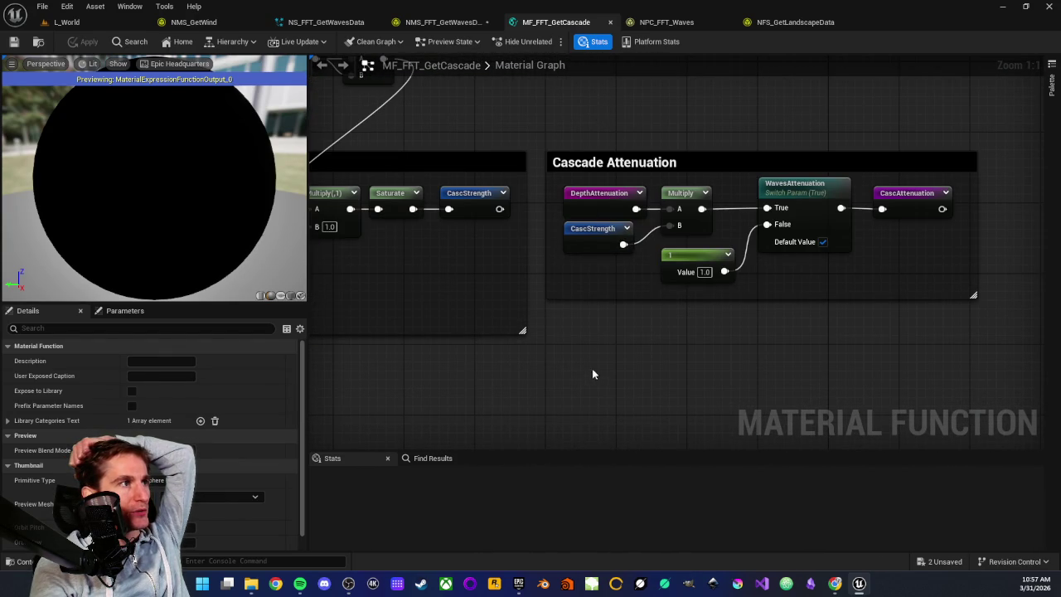
scroll(584, 373, down, 2)
mouse_move(584, 373)
mouse_down()
mouse_move(772, 379)
mouse_move(552, 378)
mouse_move(646, 358)
mouse_up()
scroll(646, 358, up, 2)
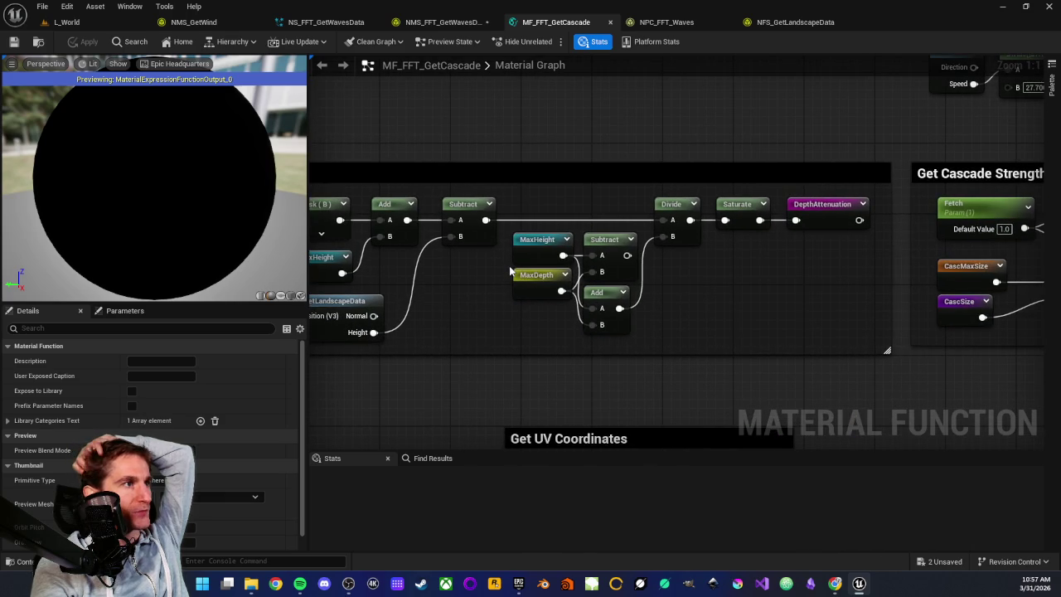
drag(530, 205, 524, 317)
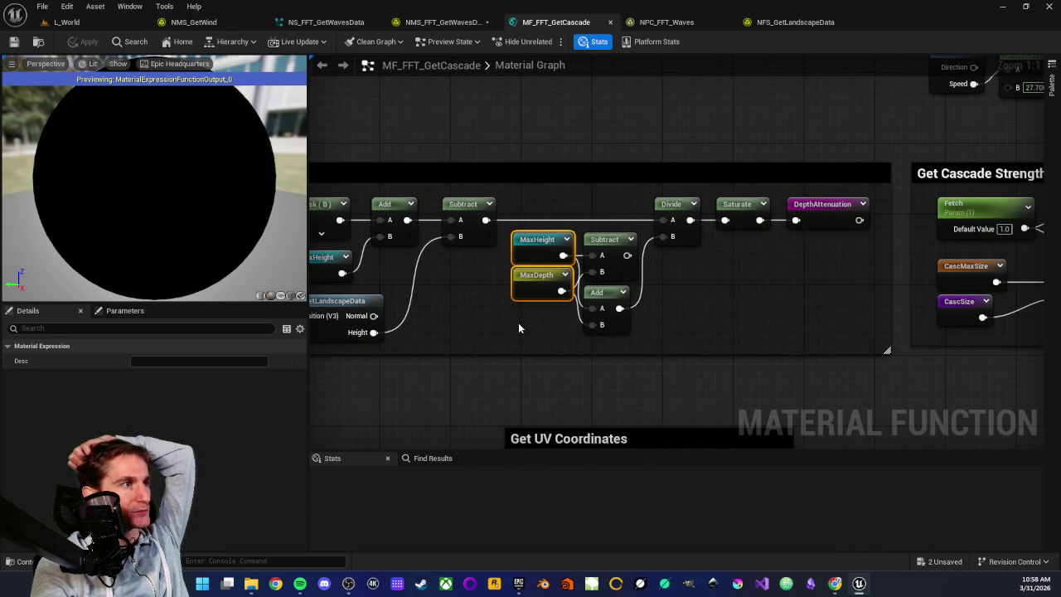
click(518, 329)
Step: Pan through the Get Depth Falloff group, Get Cascade Strength, Get UV Coordinates and input nodes
scroll(457, 364, down, 2)
drag(457, 364, 588, 384)
scroll(611, 367, up, 2)
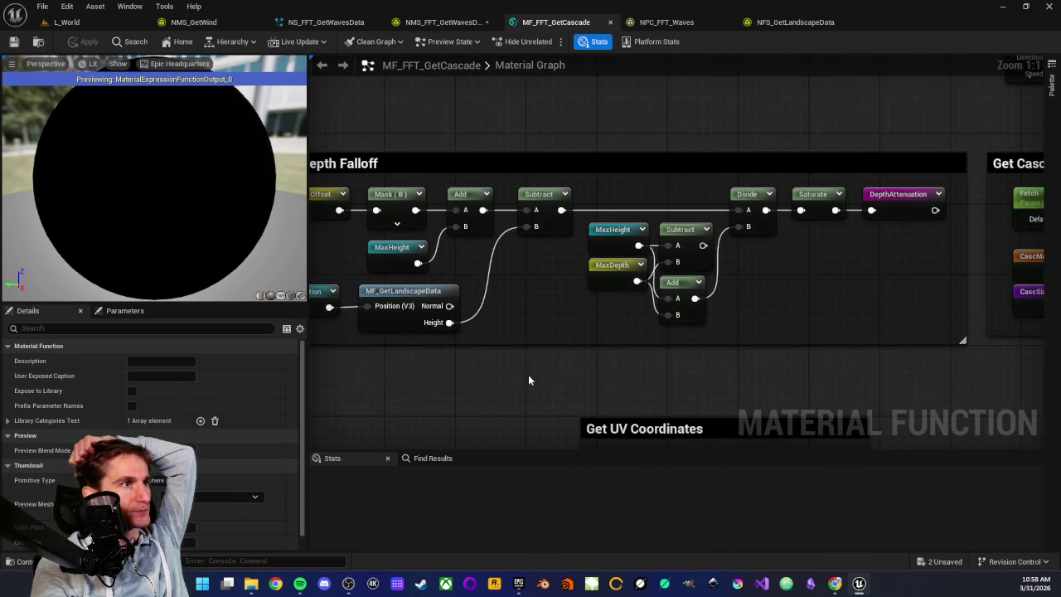
drag(543, 288, 646, 308)
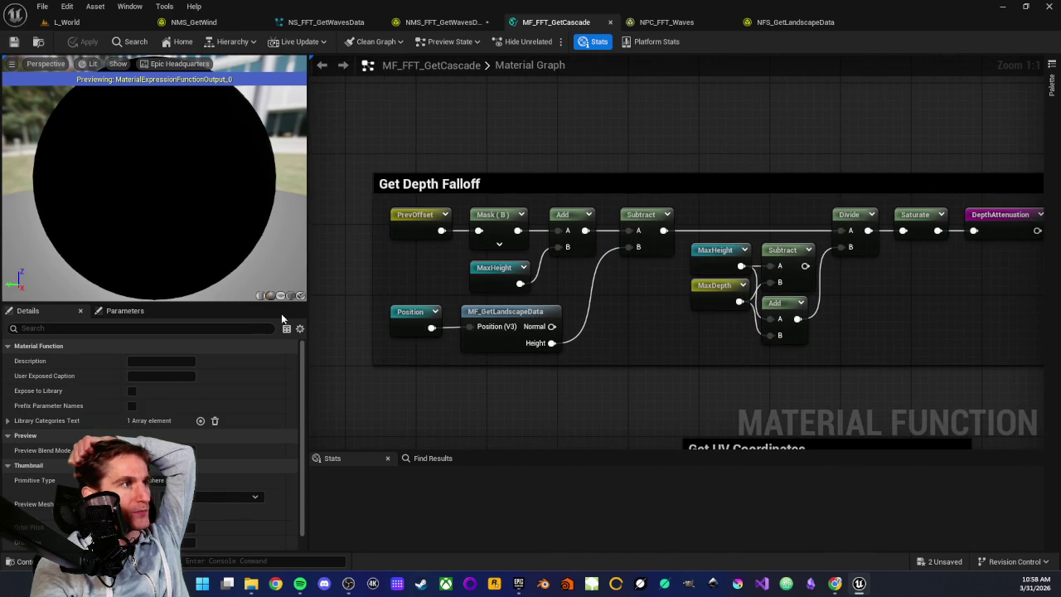
drag(382, 306, 565, 363)
click(631, 338)
scroll(632, 337, down, 2)
drag(688, 370, 543, 339)
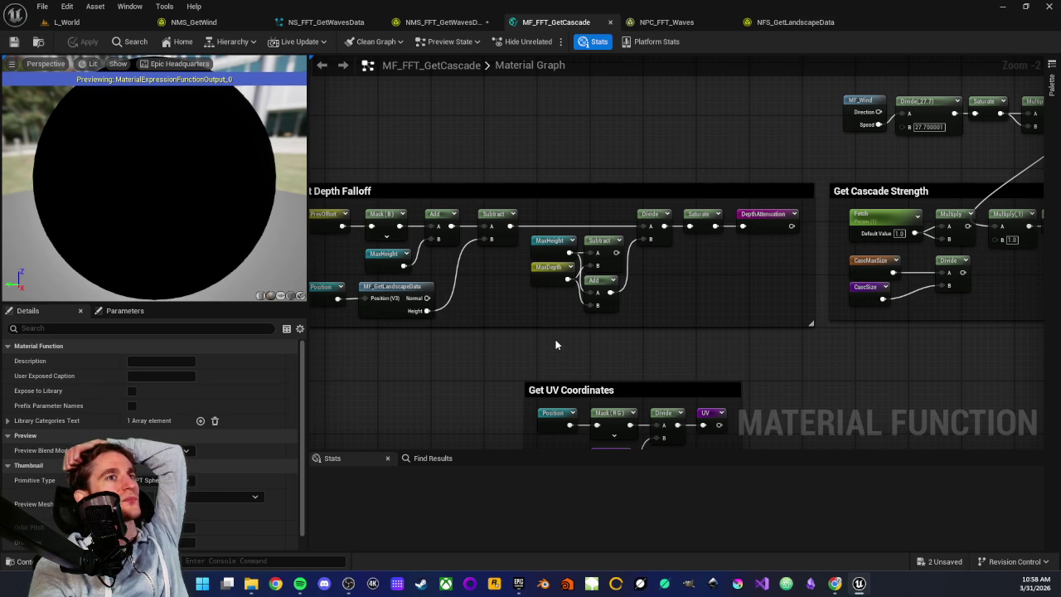
drag(654, 343, 541, 83)
mouse_move(686, 330)
mouse_down()
mouse_move(713, 154)
mouse_move(701, 152)
mouse_up()
scroll(501, 288, up, 2)
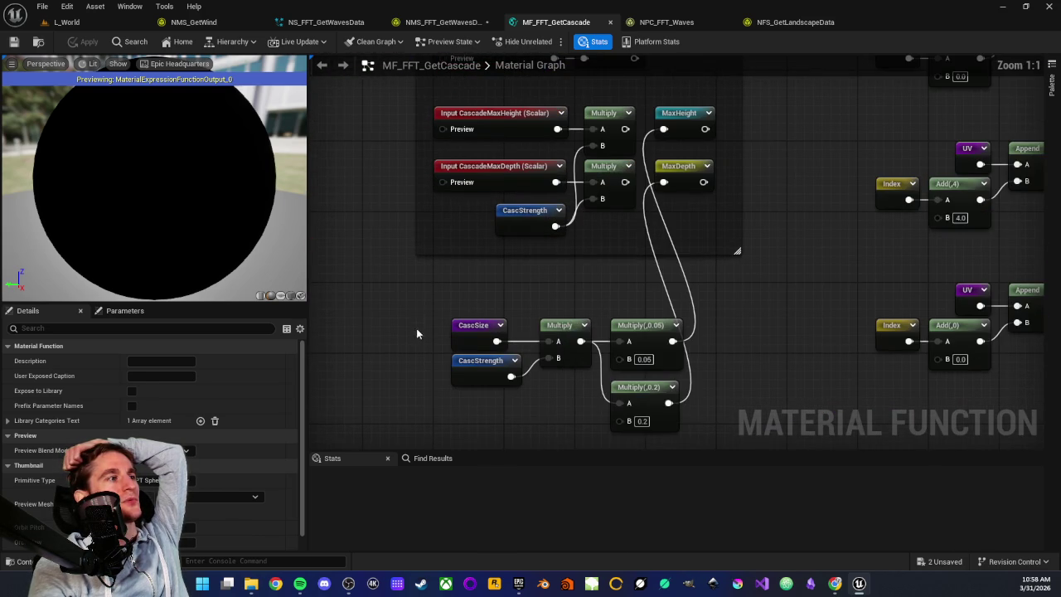
mouse_move(417, 300)
mouse_down()
mouse_move(497, 377)
mouse_move(550, 406)
mouse_move(573, 403)
mouse_move(557, 409)
mouse_up()
click(557, 404)
drag(396, 290, 573, 406)
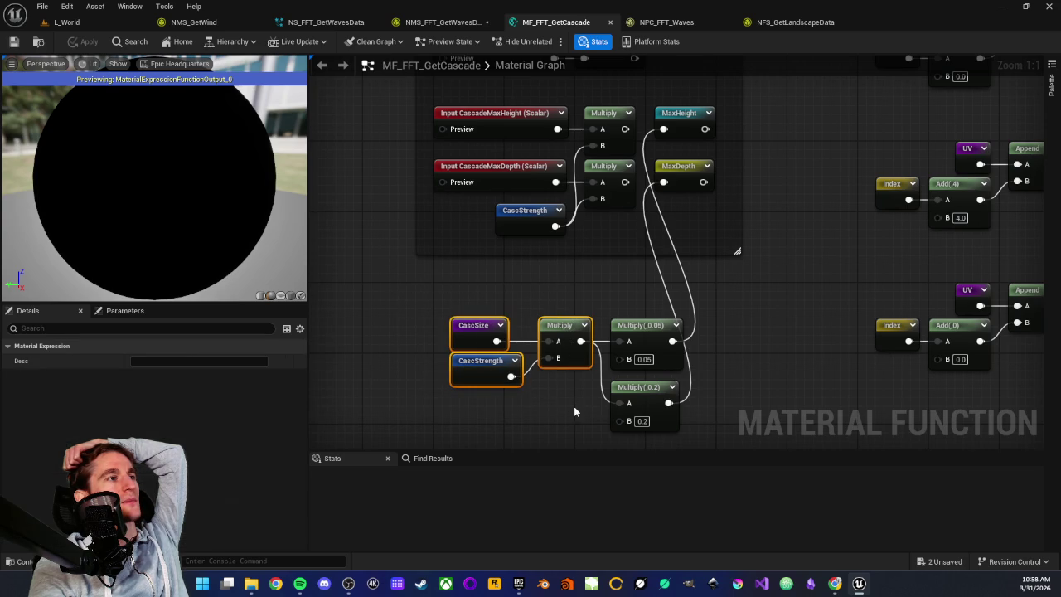
click(571, 406)
mouse_move(631, 297)
mouse_down()
mouse_move(663, 431)
mouse_move(683, 414)
mouse_move(654, 359)
mouse_up()
click(654, 359)
drag(568, 317, 523, 335)
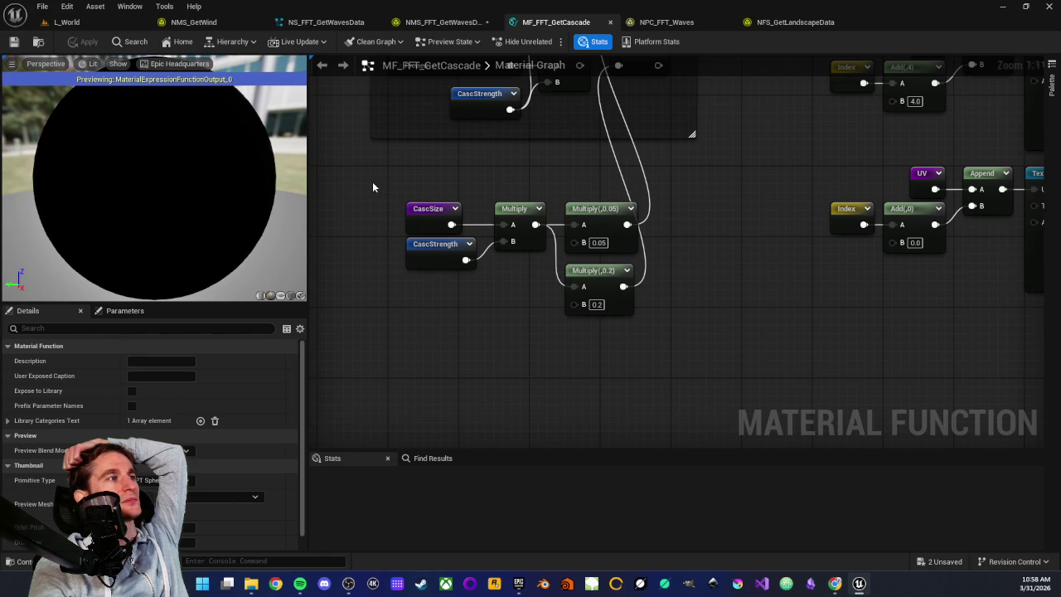
mouse_move(379, 186)
mouse_down()
mouse_move(469, 230)
mouse_move(462, 288)
mouse_up()
click(473, 303)
scroll(476, 305, down, 3)
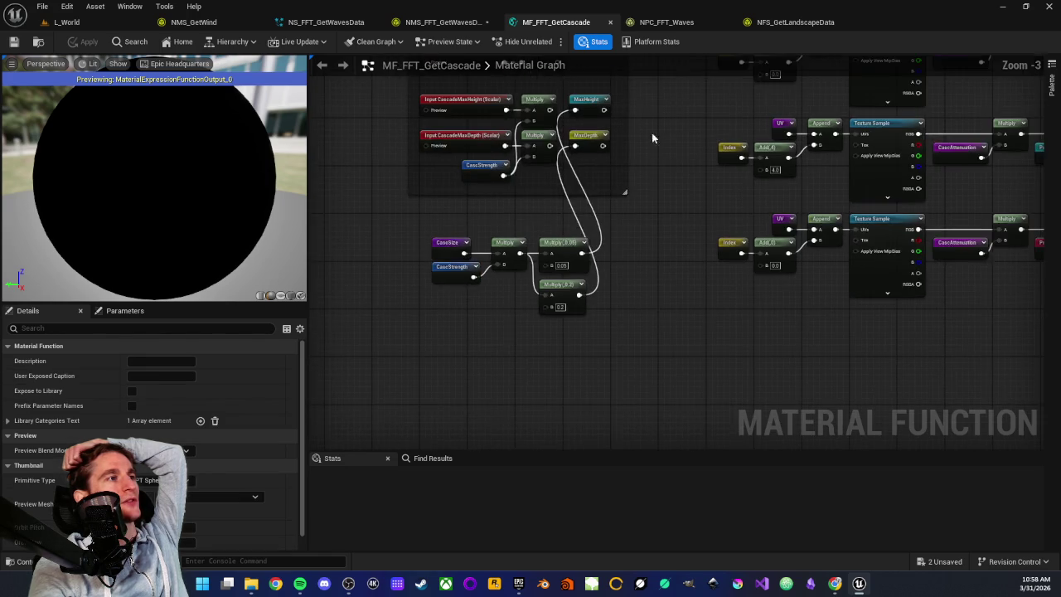
scroll(593, 196, up, 4)
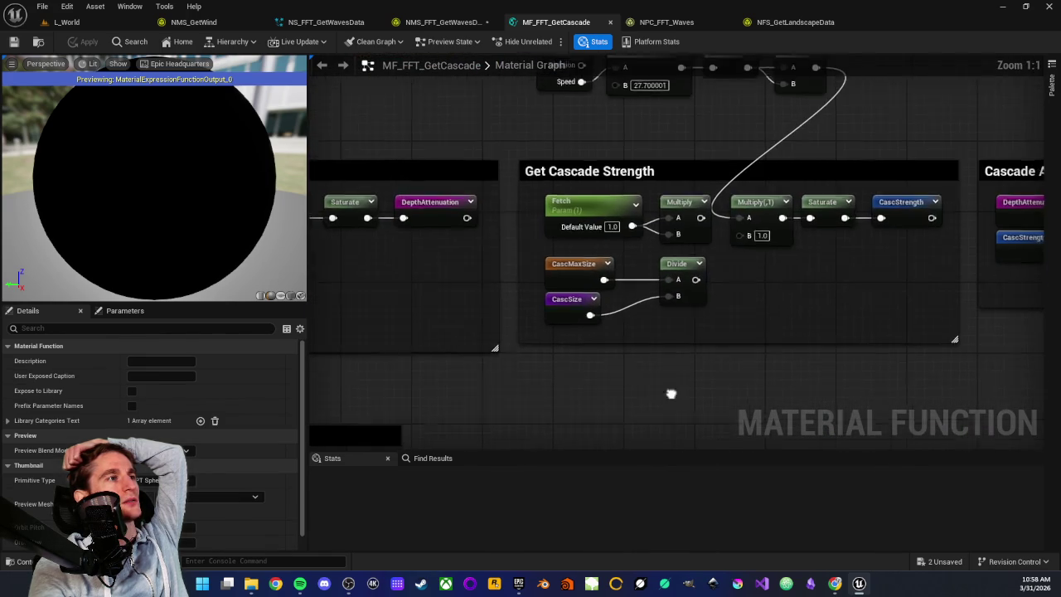
mouse_move(409, 83)
mouse_down()
mouse_move(475, 116)
mouse_move(751, 181)
mouse_up()
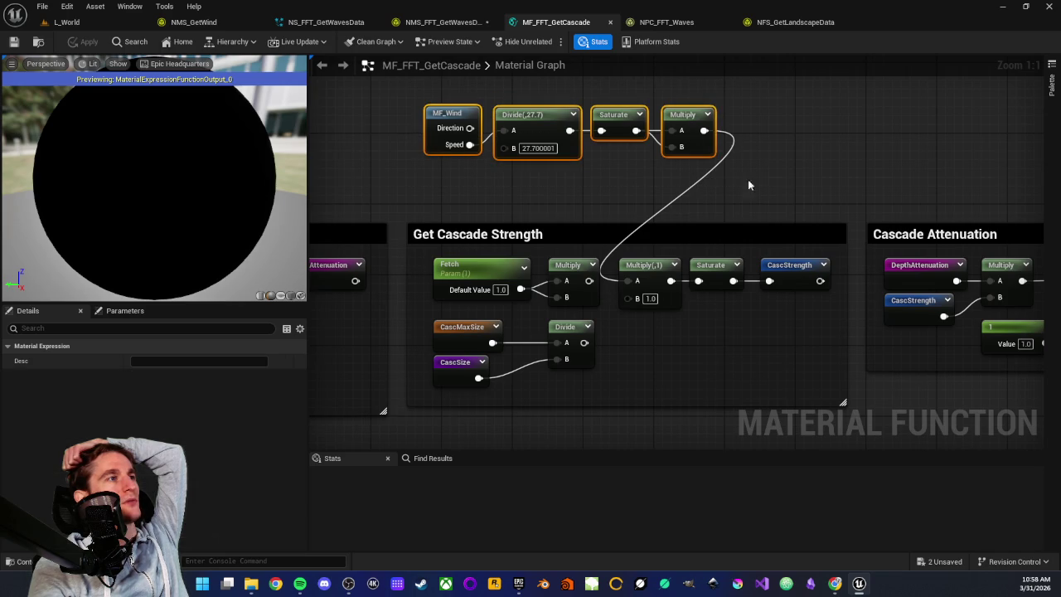
click(615, 115)
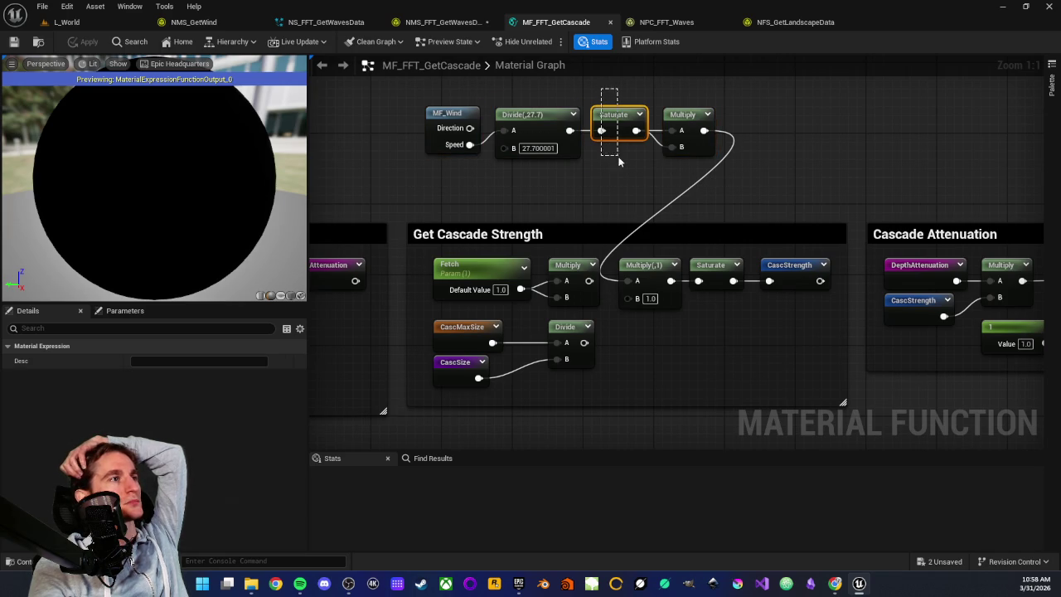
click(687, 116)
click(651, 179)
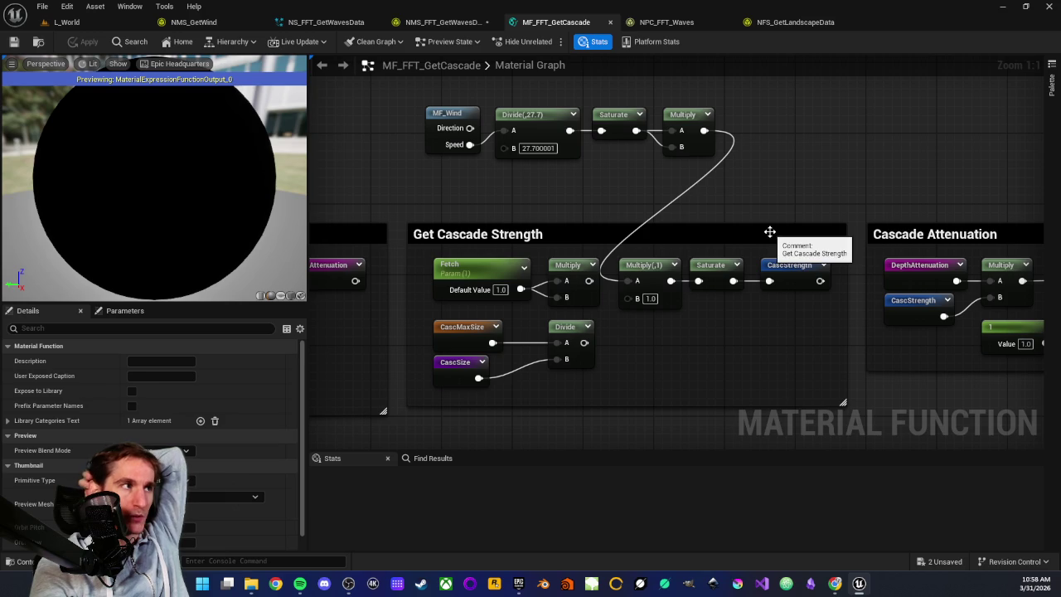
scroll(768, 232, down, 4)
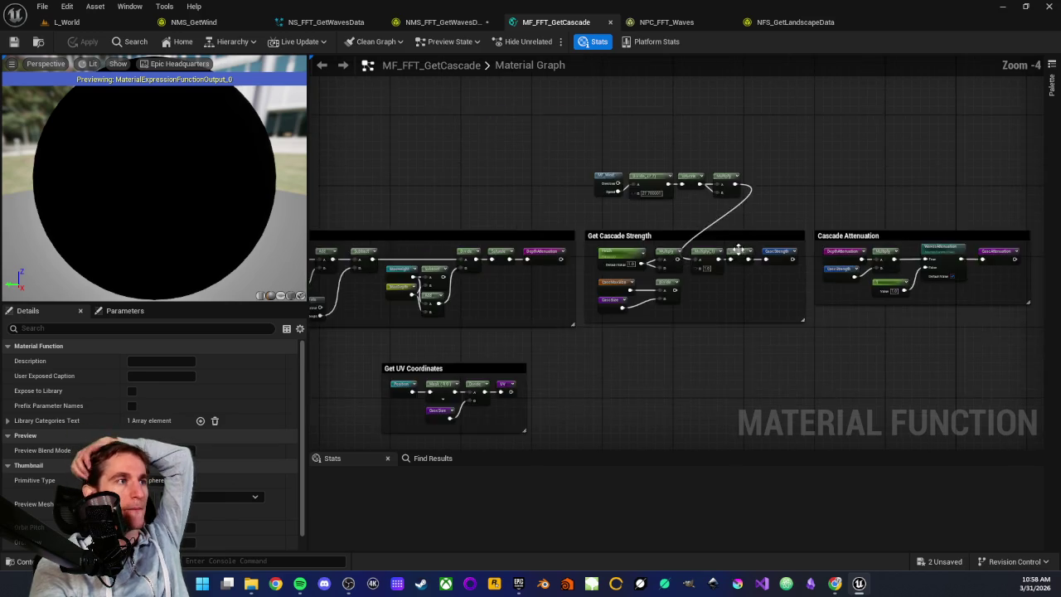
scroll(683, 345, down, 2)
scroll(659, 105, up, 1)
scroll(535, 284, up, 1)
scroll(535, 284, up, 3)
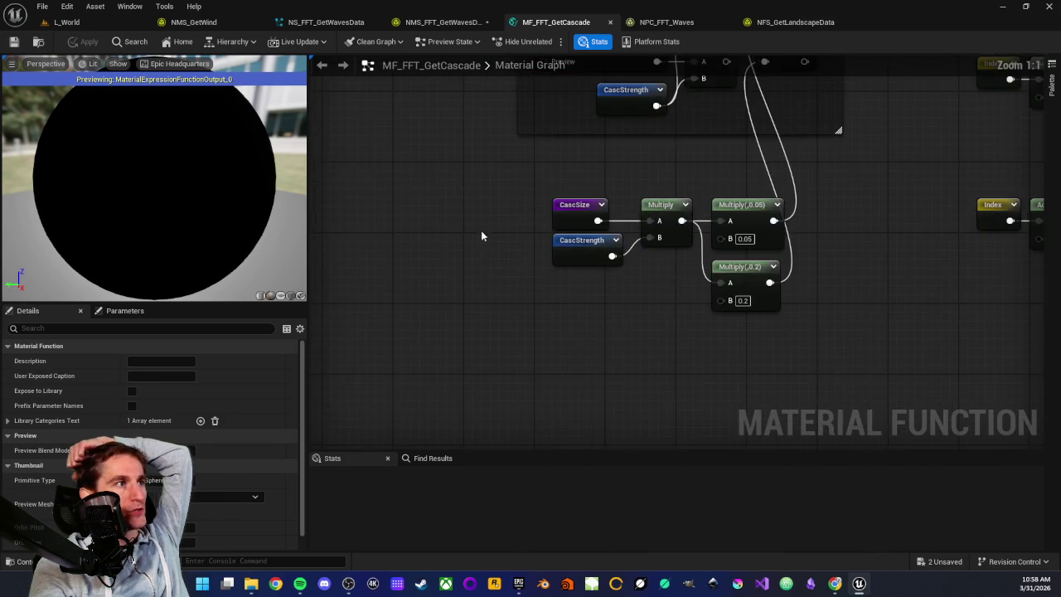
scroll(483, 237, up, 2)
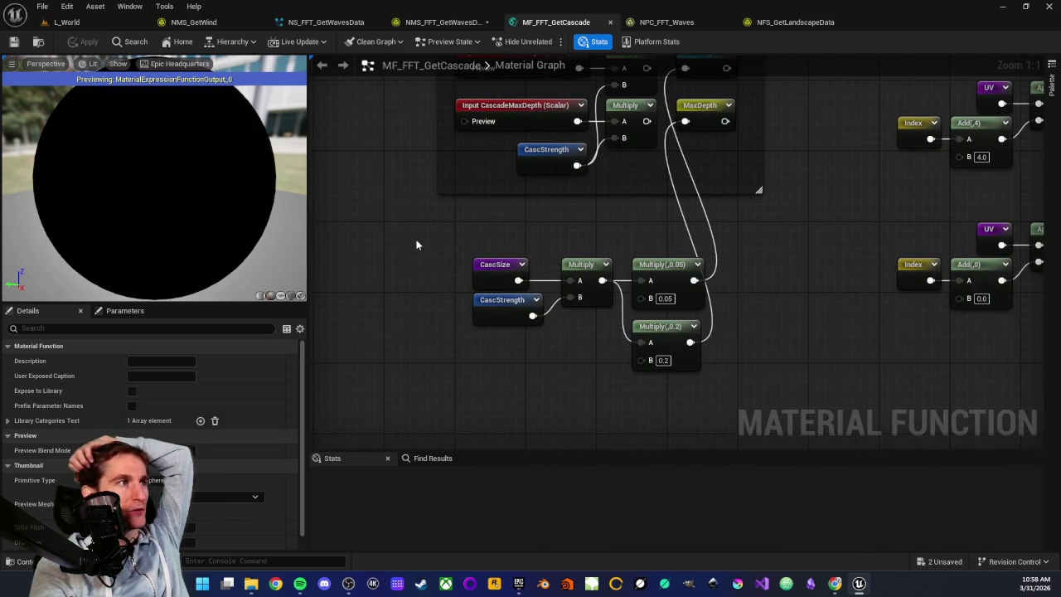
drag(439, 233, 548, 281)
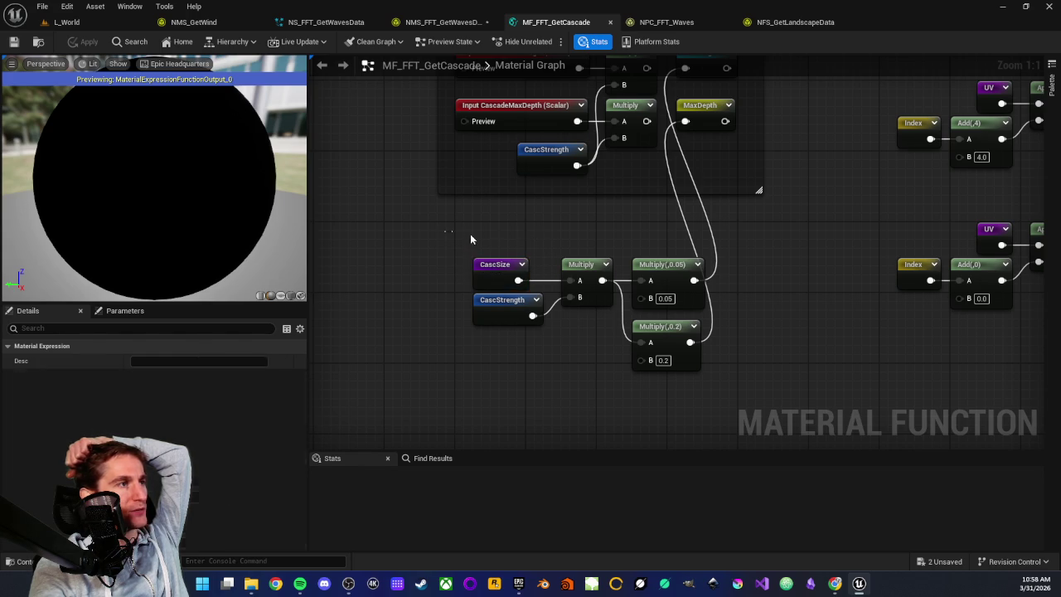
click(448, 232)
mouse_move(478, 257)
mouse_down()
mouse_move(584, 304)
mouse_move(576, 298)
mouse_up()
click(514, 247)
scroll(514, 247, down, 1)
mouse_move(514, 253)
mouse_down()
mouse_move(463, 217)
mouse_move(448, 277)
mouse_move(440, 268)
mouse_move(445, 230)
mouse_move(700, 258)
mouse_up()
click(700, 259)
scroll(803, 372, up, 1)
mouse_move(803, 372)
mouse_down()
mouse_move(630, 274)
mouse_move(520, 245)
mouse_move(507, 332)
mouse_move(393, 351)
mouse_move(371, 268)
mouse_move(493, 301)
mouse_up()
mouse_move(392, 248)
mouse_down()
mouse_move(400, 288)
mouse_move(482, 361)
mouse_move(468, 315)
mouse_move(481, 308)
mouse_move(539, 363)
mouse_up()
click(592, 278)
drag(591, 260, 604, 412)
click(603, 411)
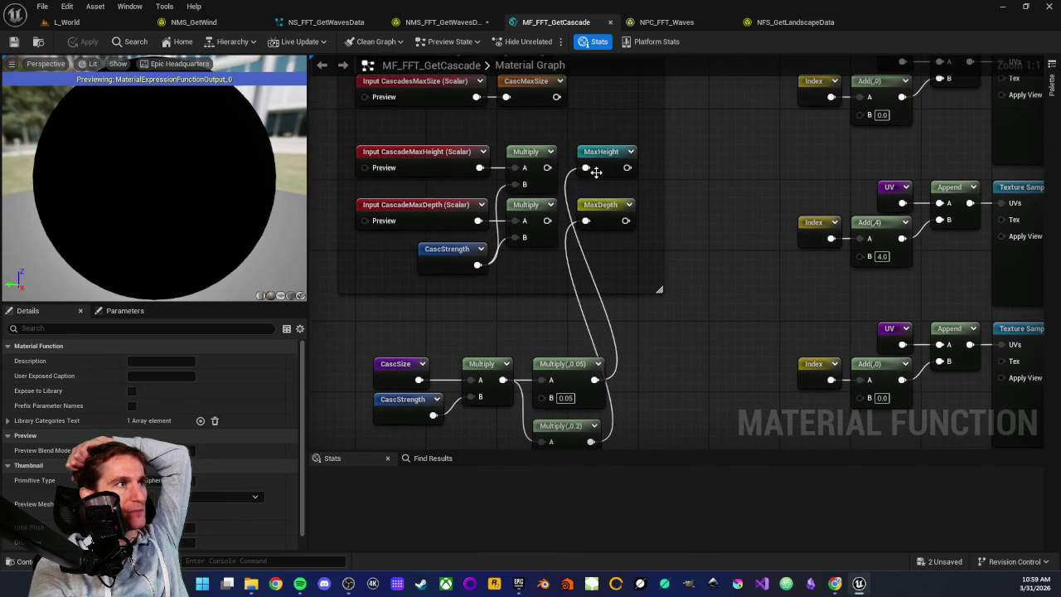
drag(600, 121, 610, 246)
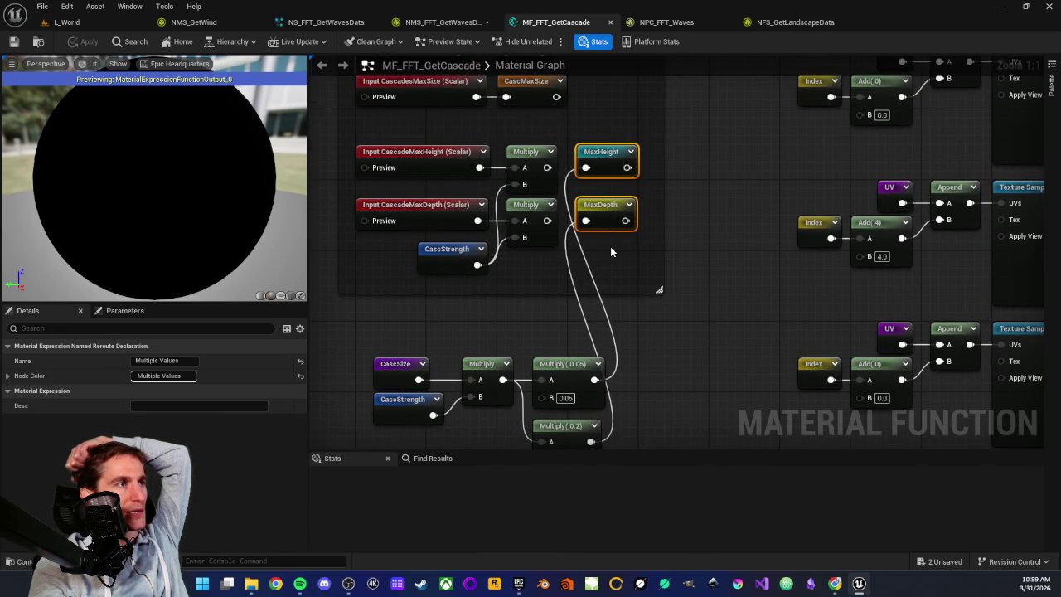
click(529, 320)
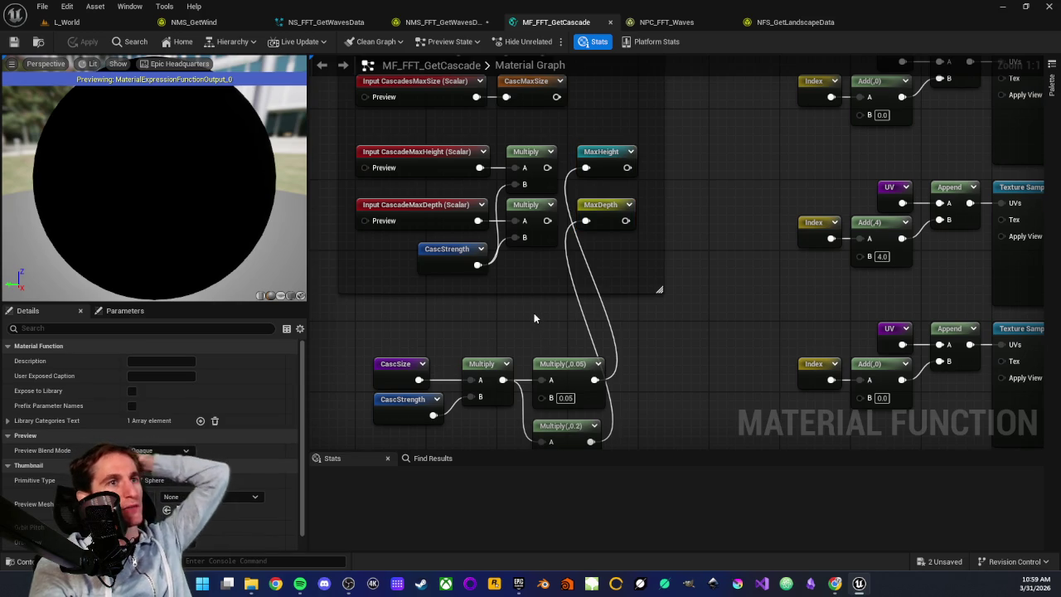
mouse_move(539, 319)
mouse_down()
mouse_move(525, 249)
mouse_move(544, 313)
mouse_up()
drag(623, 117, 613, 245)
click(516, 314)
drag(516, 314, 527, 294)
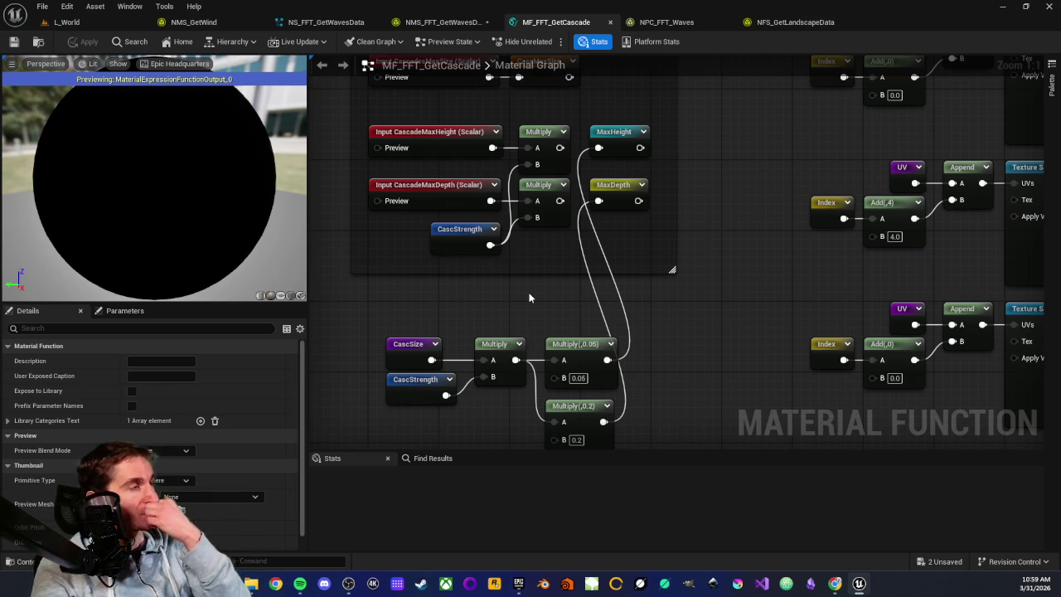
drag(525, 300, 570, 308)
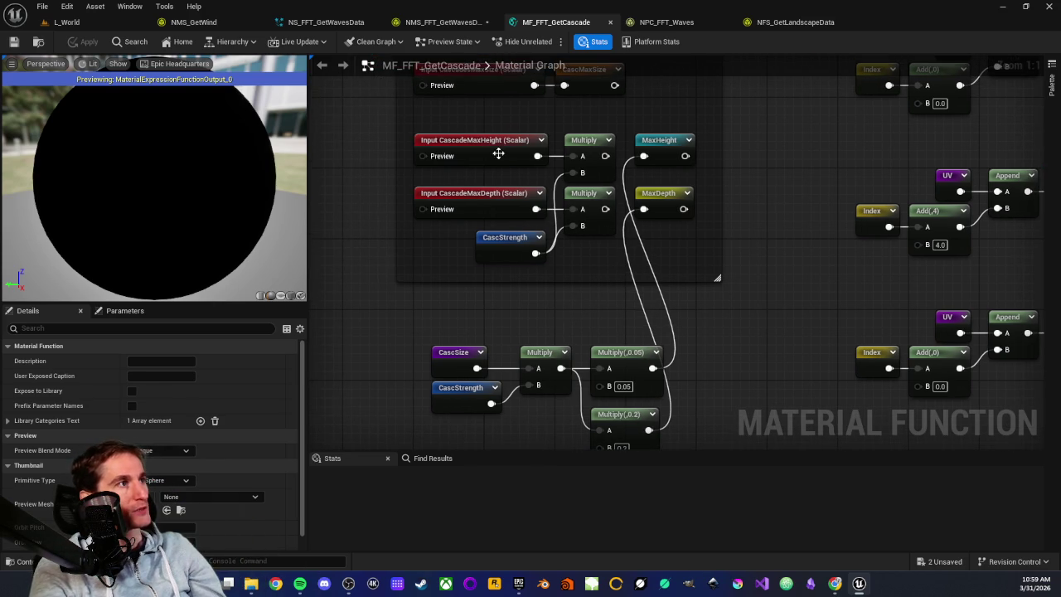
drag(443, 120, 497, 249)
click(431, 301)
Step: Change the height Multiply's B value from 0.05 to 0.01 and apply the function
mouse_move(431, 301)
mouse_down()
mouse_move(383, 241)
mouse_move(679, 390)
mouse_up()
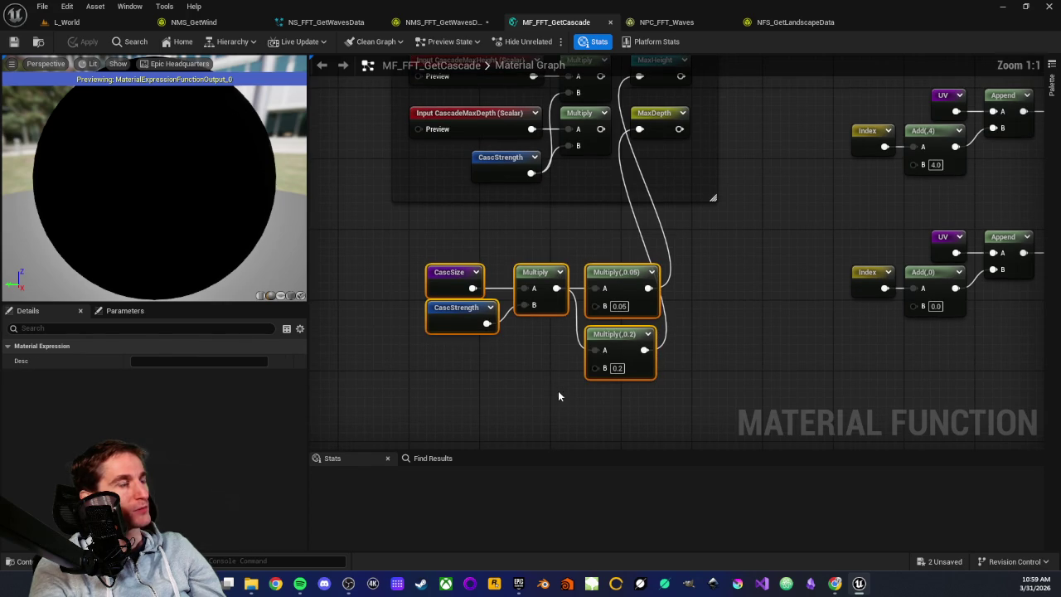
click(543, 350)
drag(544, 350, 519, 355)
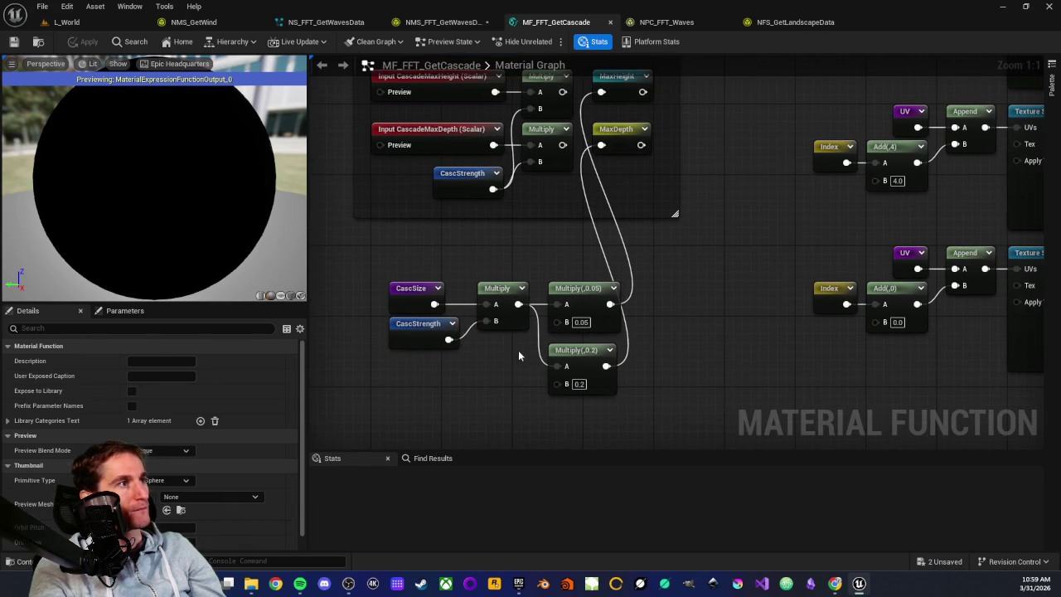
click(580, 322)
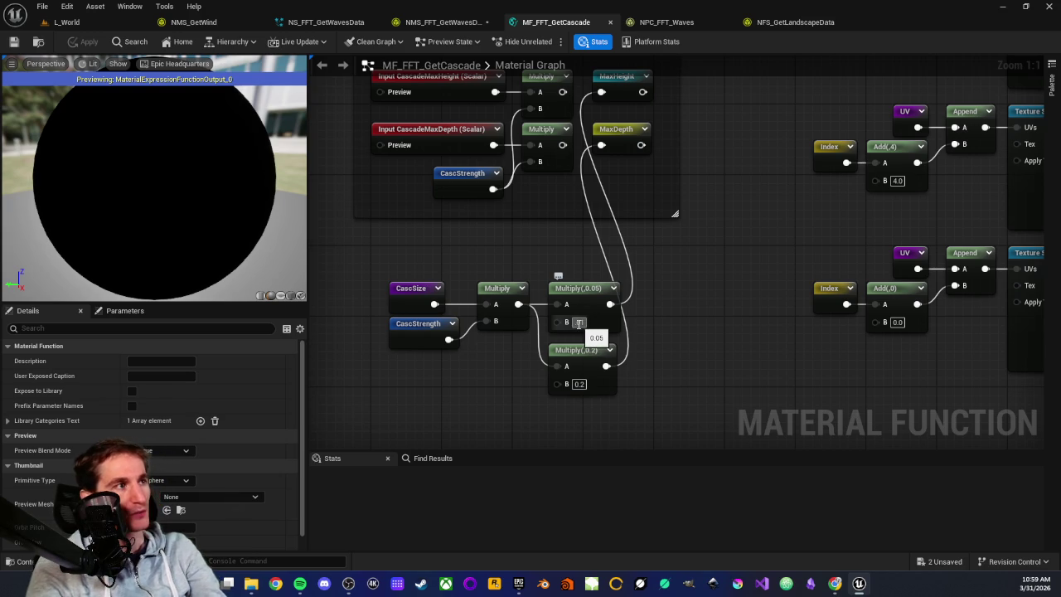
text(0.01)
key(Return)
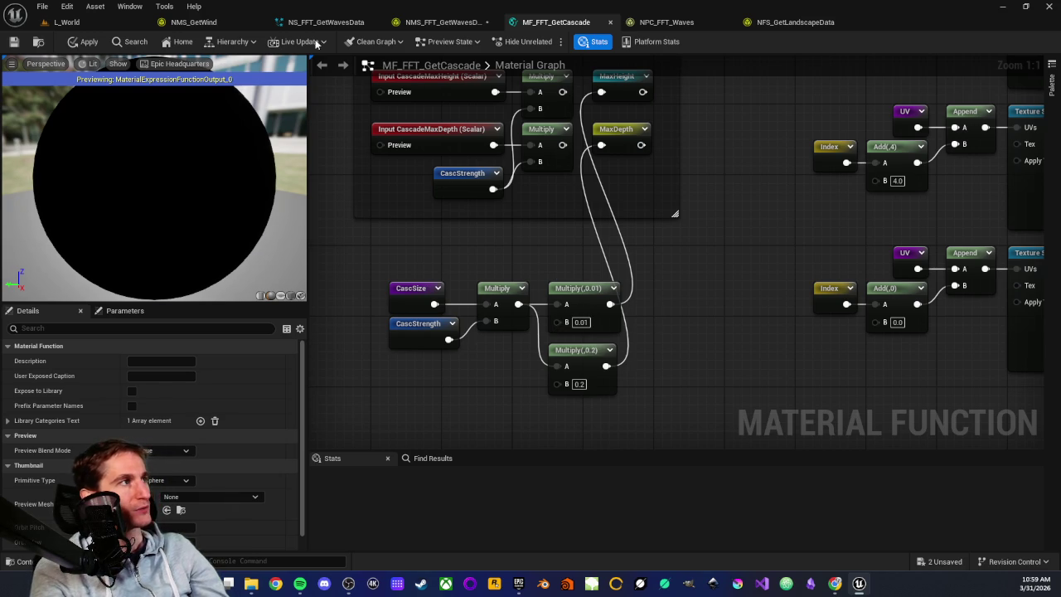
click(64, 50)
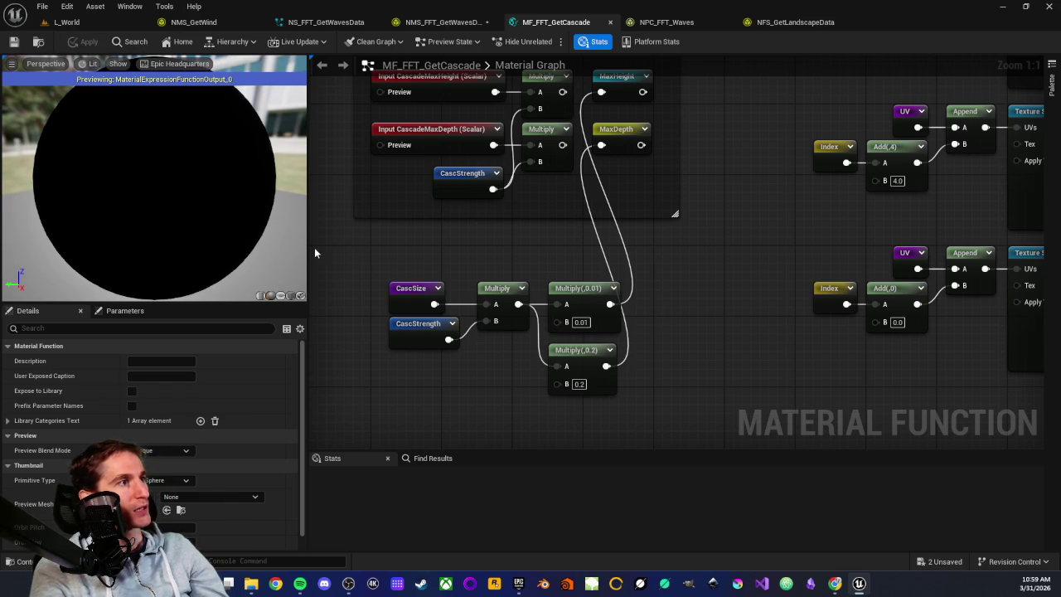
Step: Review the CascSize, CascStrength and Multiply nodes, then return to L_World
mouse_move(347, 251)
mouse_down()
mouse_move(669, 438)
mouse_move(639, 387)
mouse_up()
click(341, 218)
mouse_move(341, 218)
mouse_down()
mouse_move(683, 375)
mouse_move(597, 385)
mouse_up()
click(490, 367)
drag(467, 368, 497, 435)
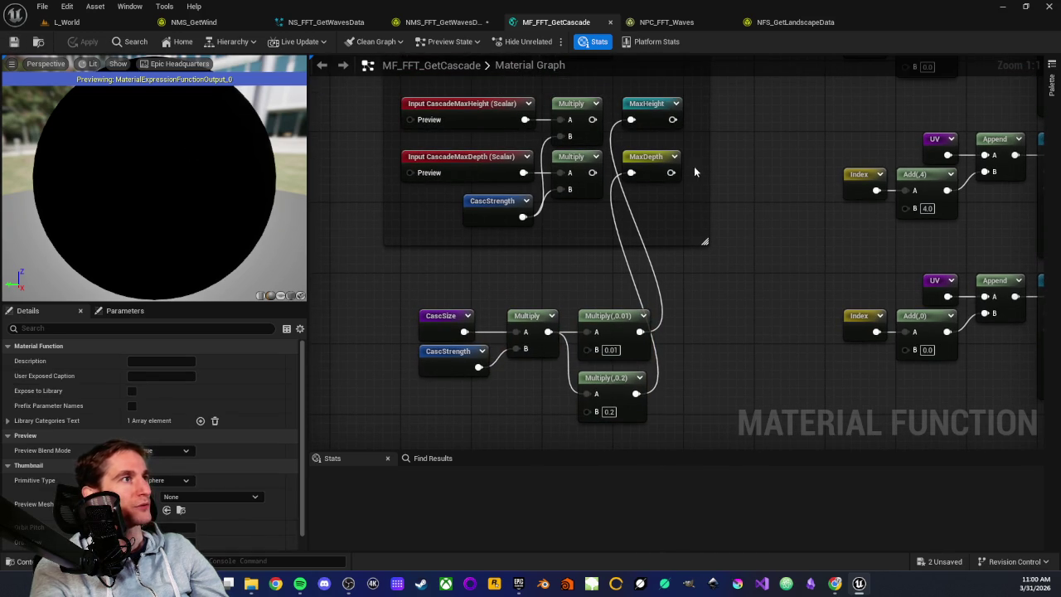
click(68, 22)
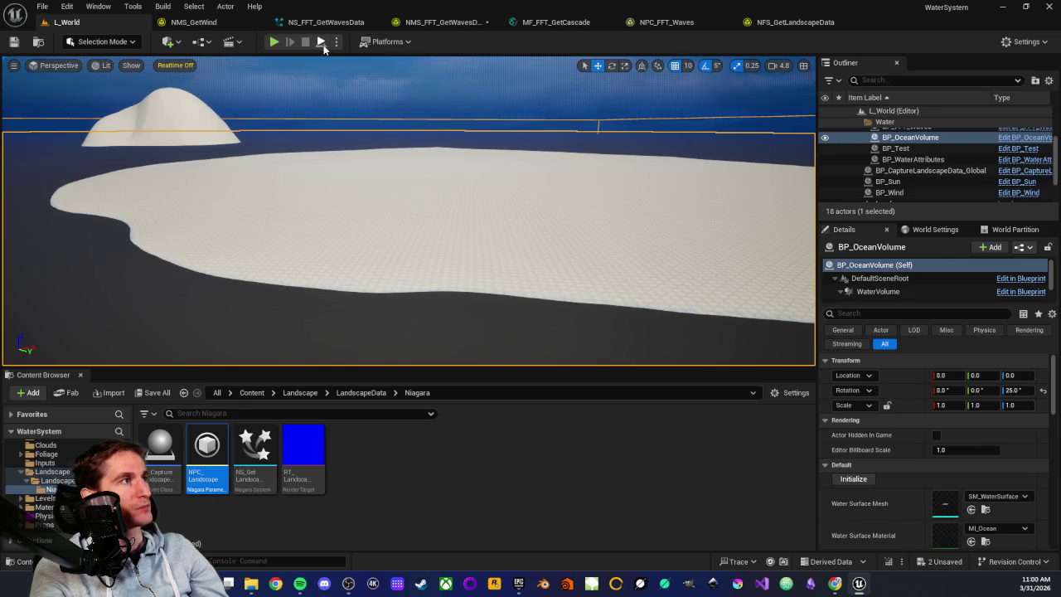
Step: Play-test L_World with the 0.01 height scaling, stop, and reopen MF_FFT_GetCascade
key(alt+p)
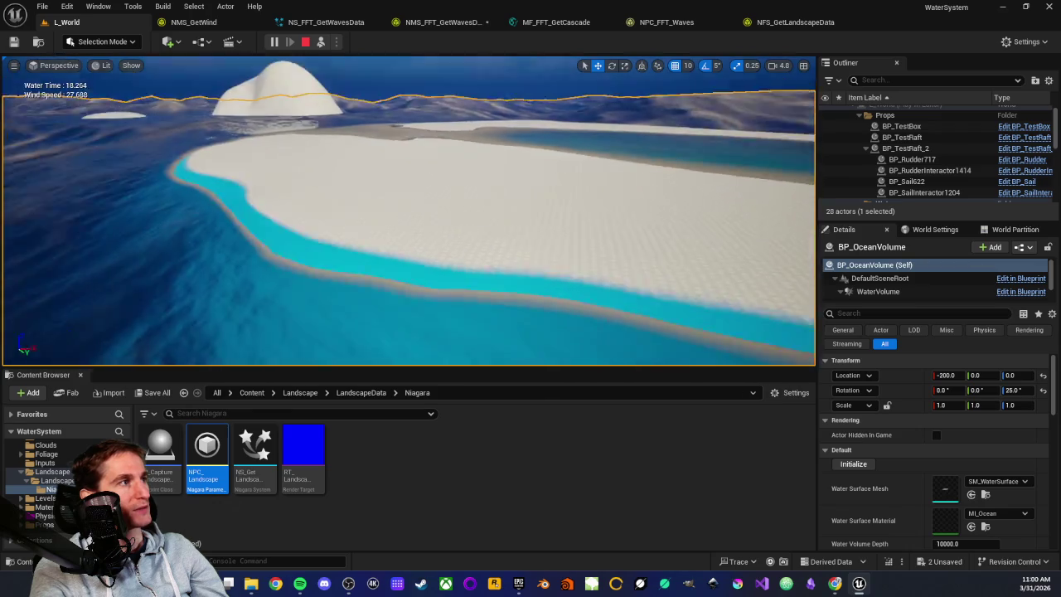
key(F8)
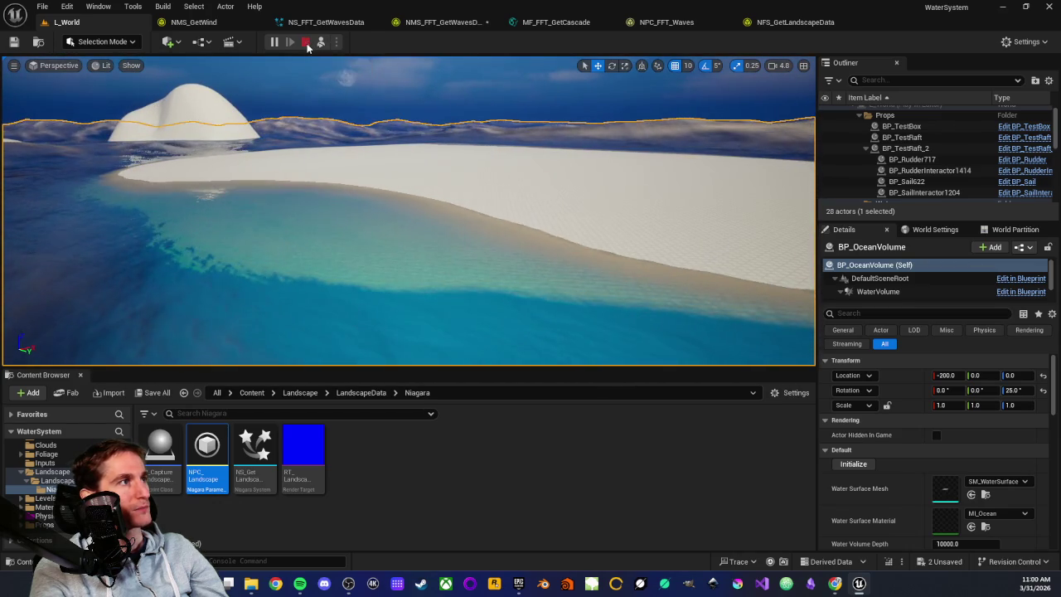
click(305, 42)
click(547, 23)
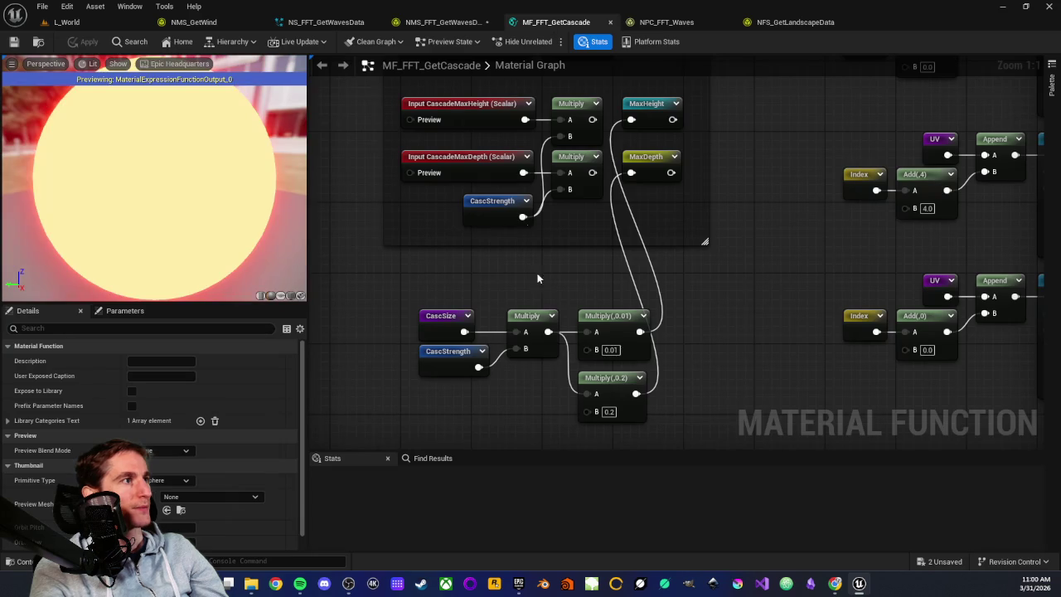
Step: Set the height Multiply's B value to 0 and apply the material function
text(0)
key(Return)
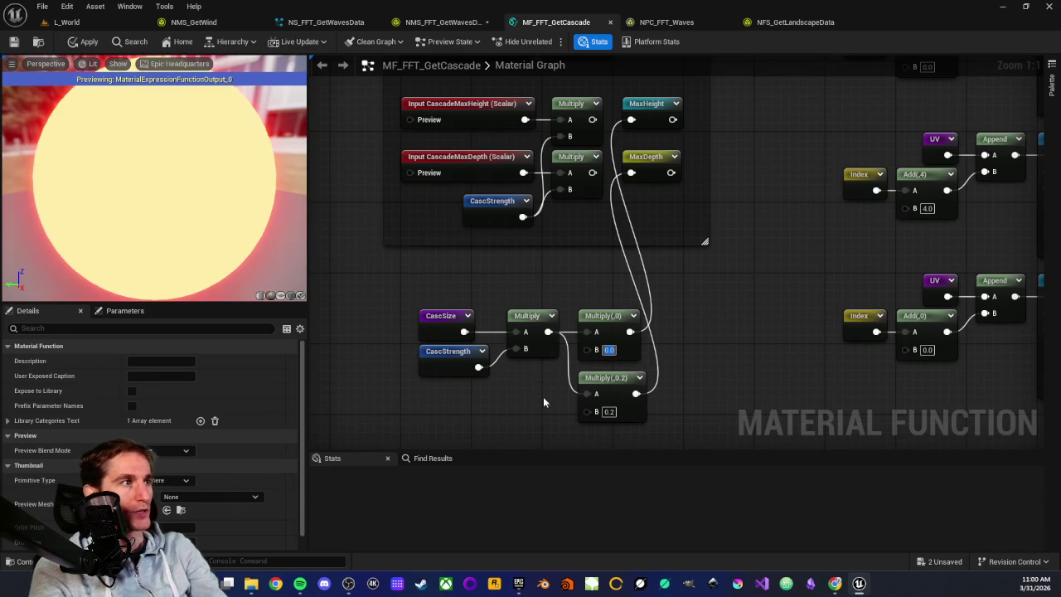
click(86, 43)
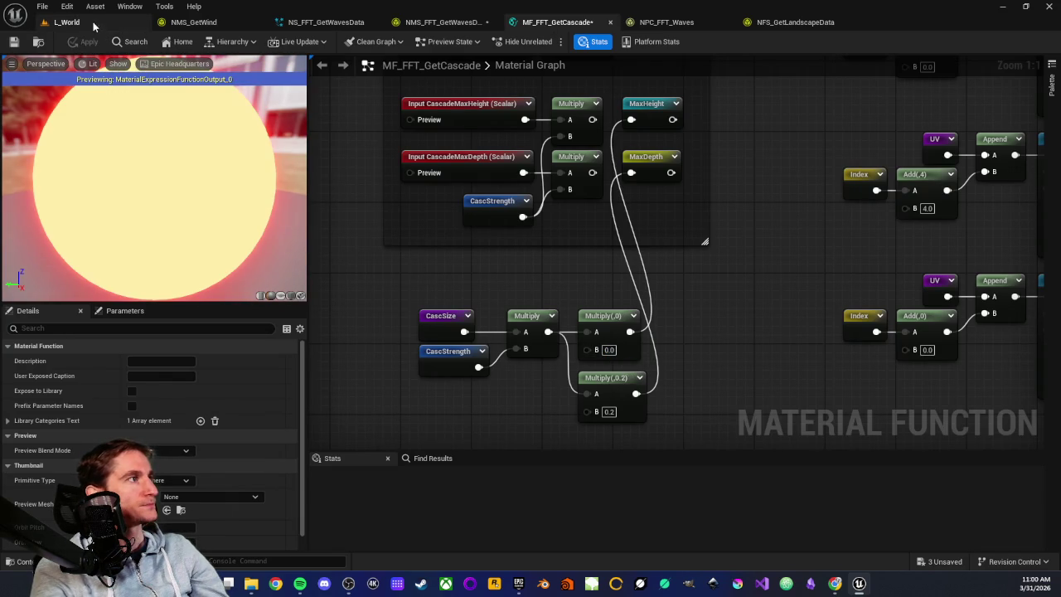
Step: Play L_World to watch the waves around the islands, then stop
click(91, 22)
click(320, 42)
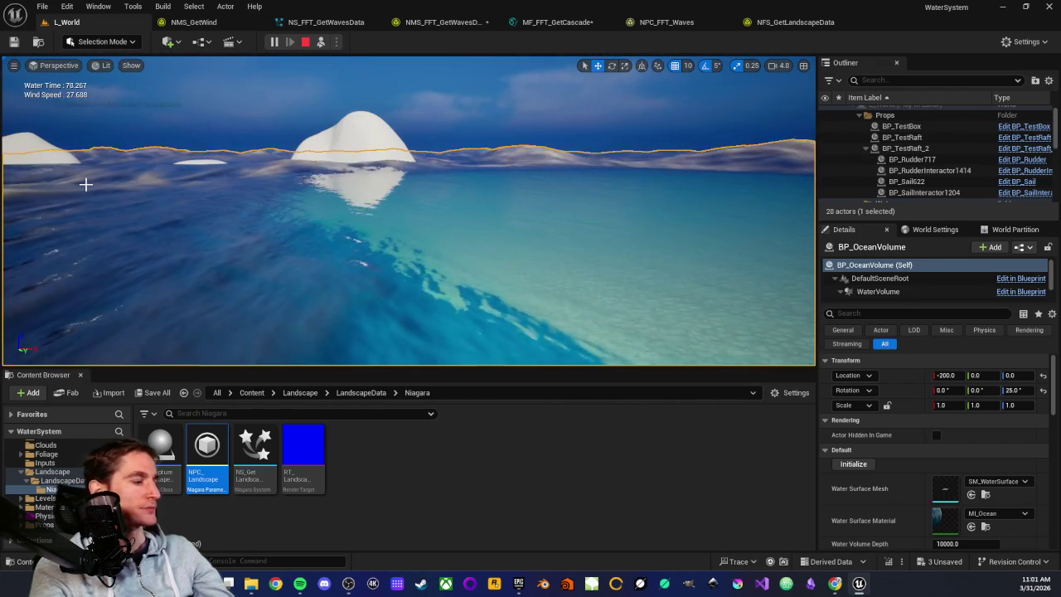
key(Escape)
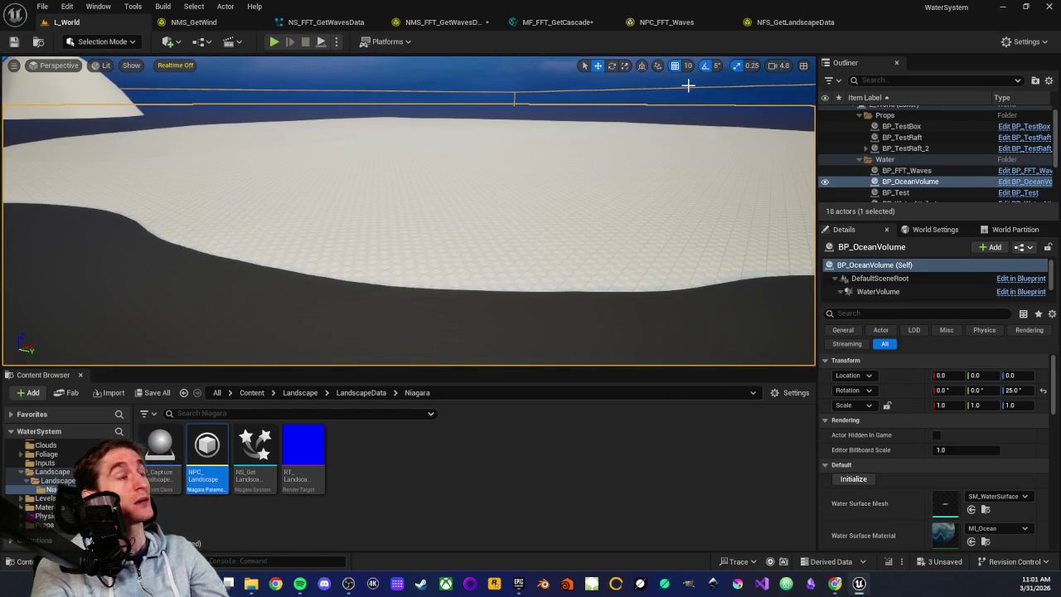
Step: Browse to Water/Waves/FFT/Materials and open MF_FFT_GetAllCascades
drag(578, 119, 578, 74)
mouse_move(371, 286)
mouse_down()
mouse_move(371, 319)
mouse_move(371, 286)
mouse_move(427, 298)
mouse_up()
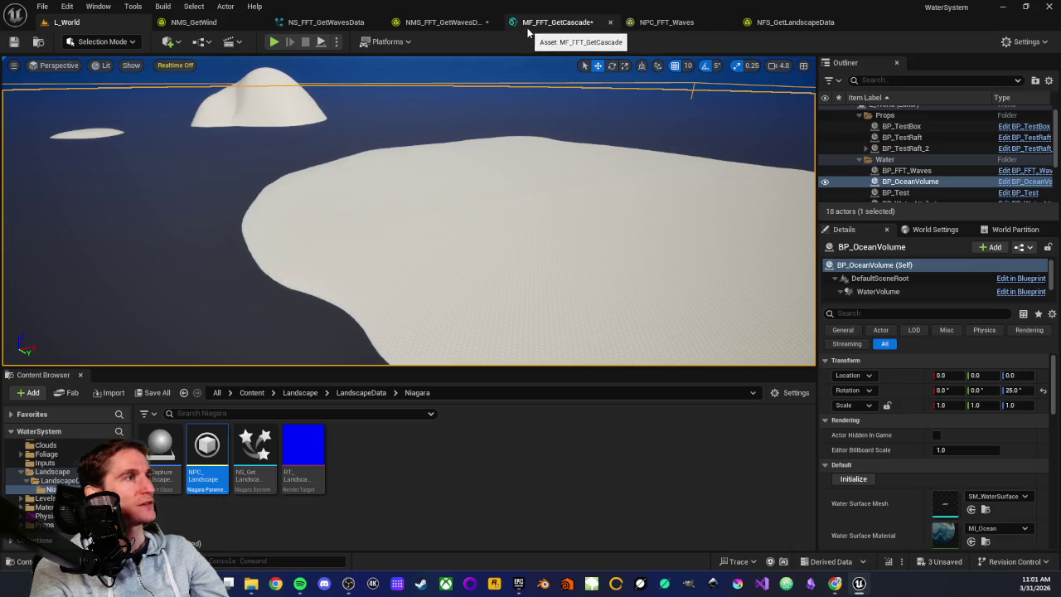
click(229, 522)
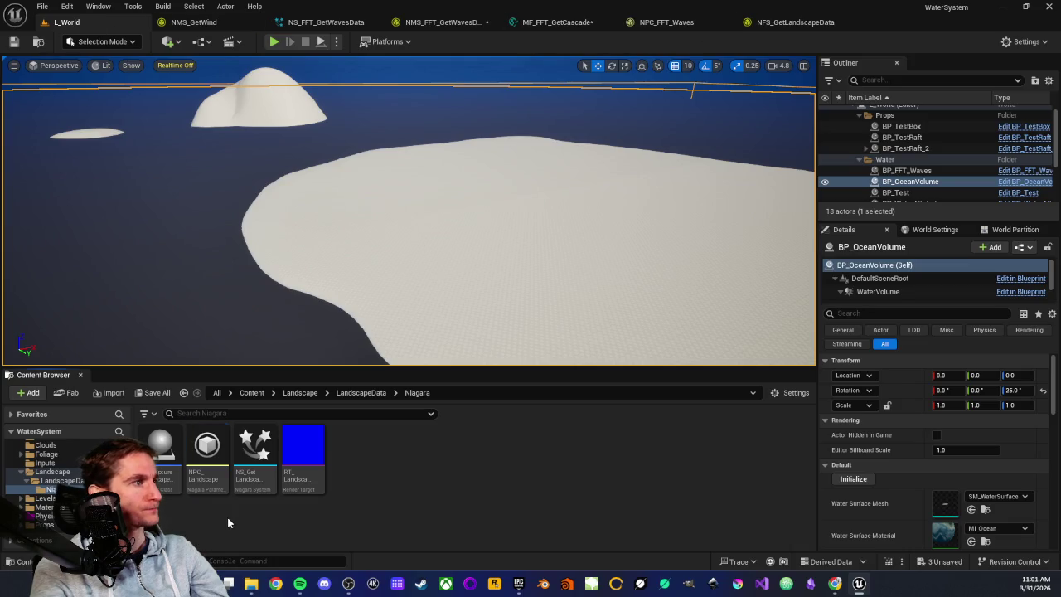
scroll(53, 490, down, 2)
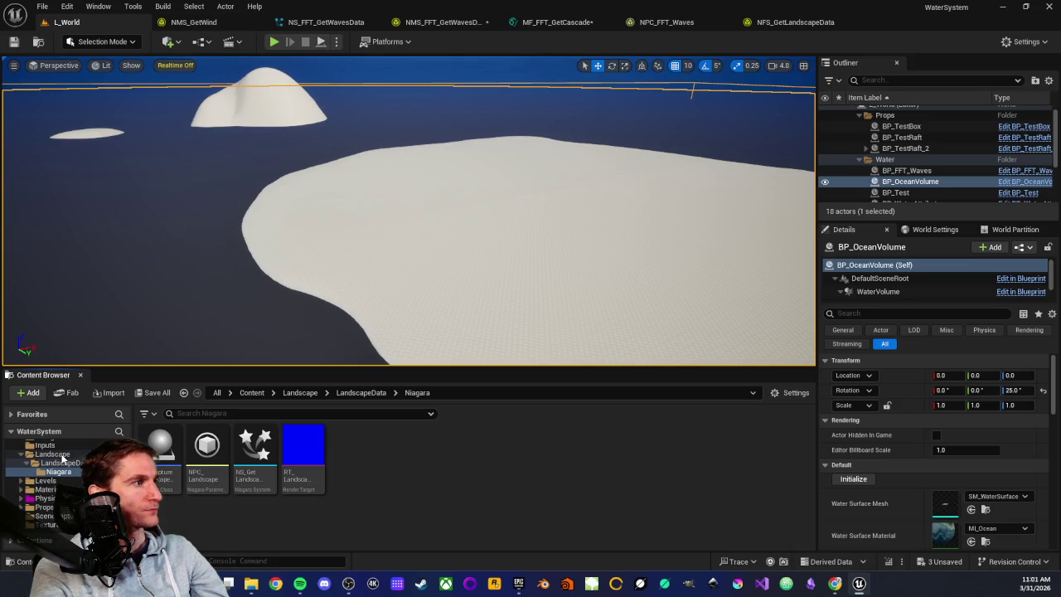
scroll(50, 501, down, 3)
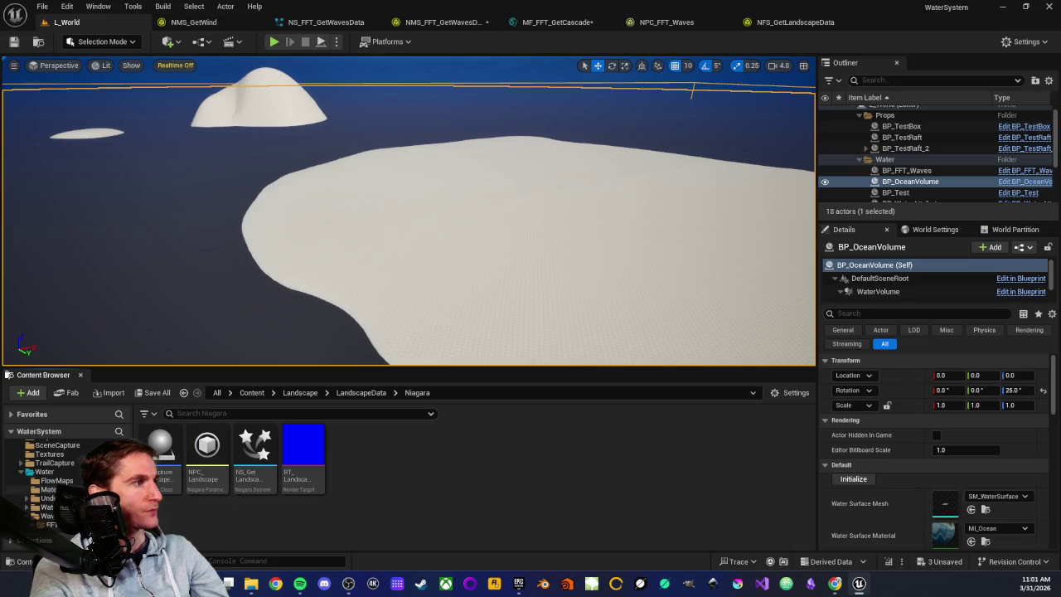
click(62, 498)
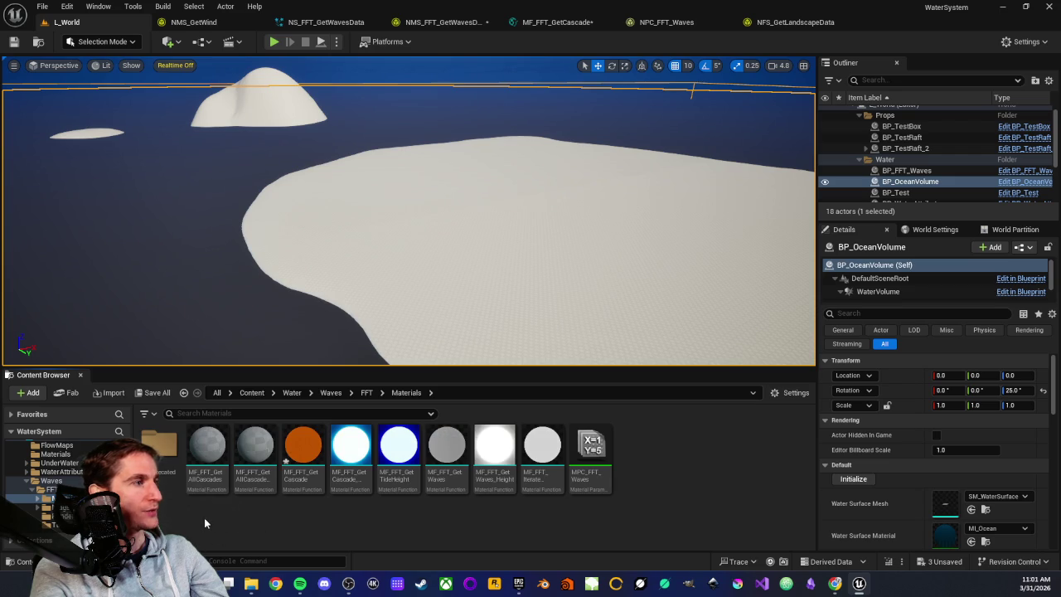
click(206, 477)
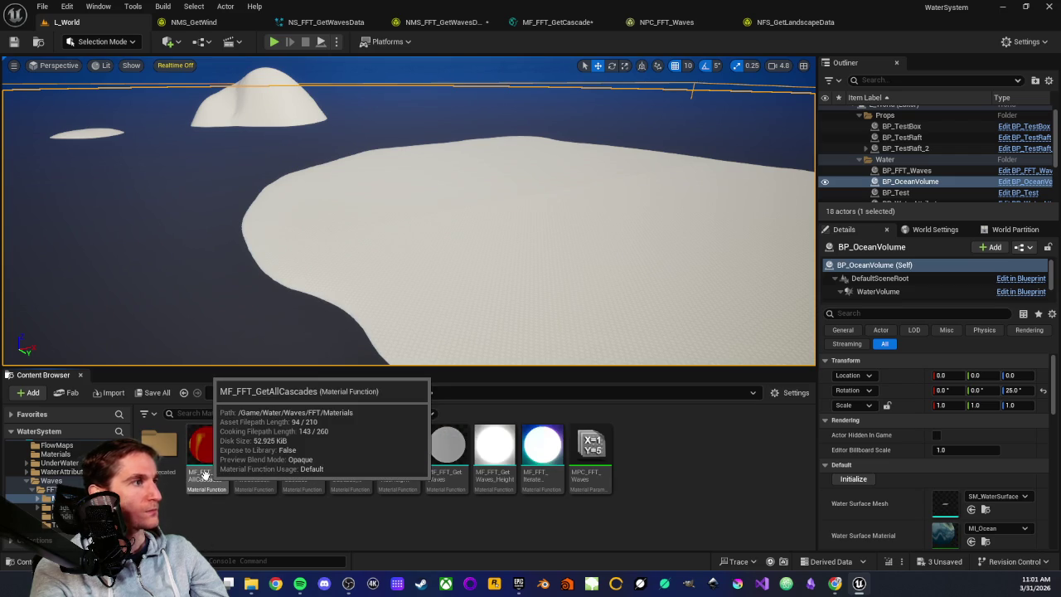
double_click(206, 475)
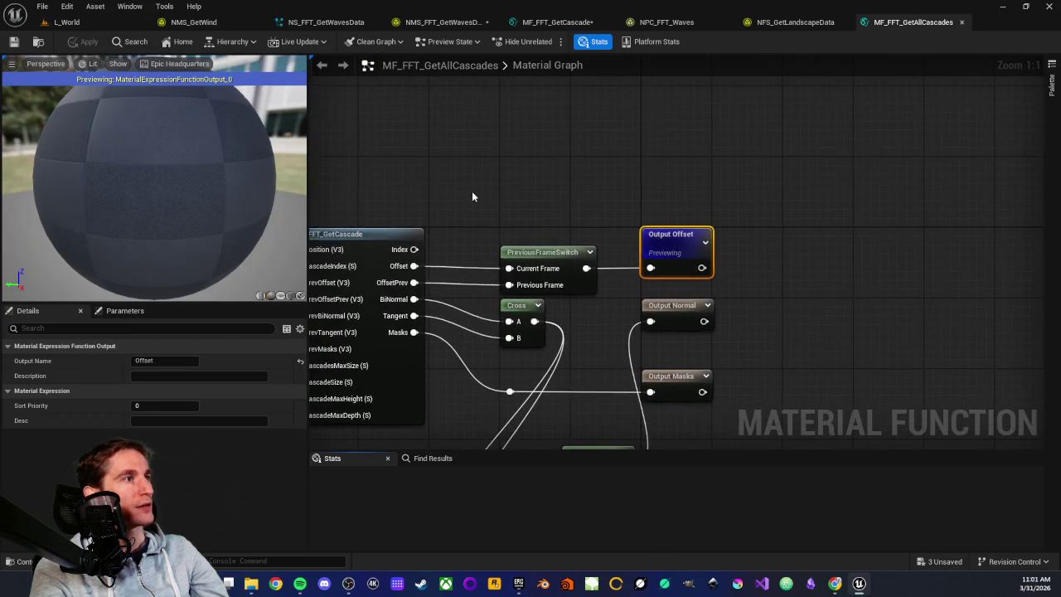
Step: Open MF_FFT_GetTideHeight, inspect TideAmplitude, then open MPC_FFT_Waves from L_World
scroll(694, 165, down, 2)
scroll(604, 208, up, 3)
drag(590, 120, 599, 170)
scroll(525, 277, up, 1)
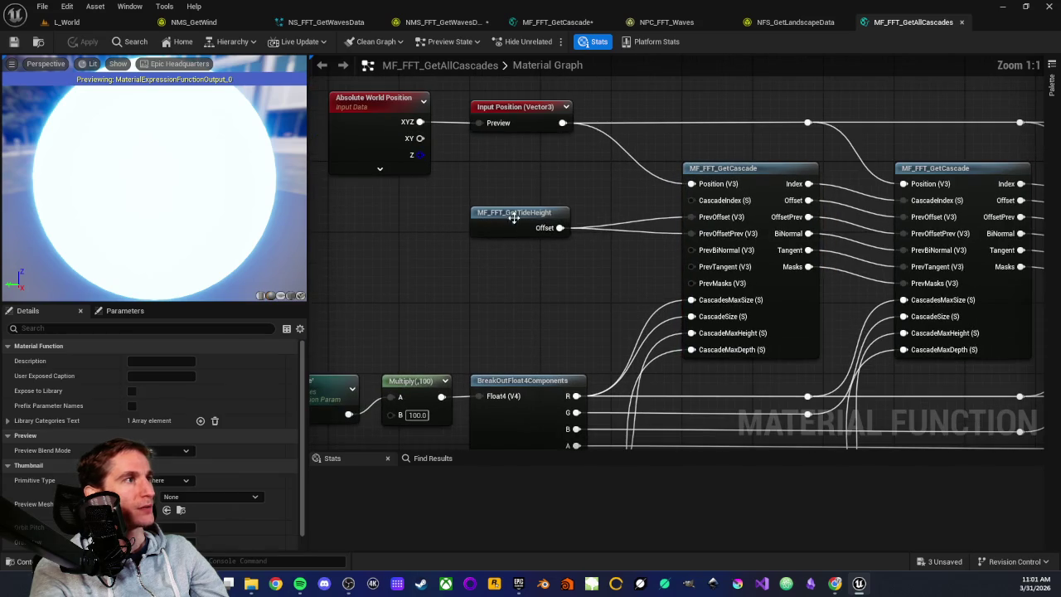
click(514, 212)
double_click(514, 213)
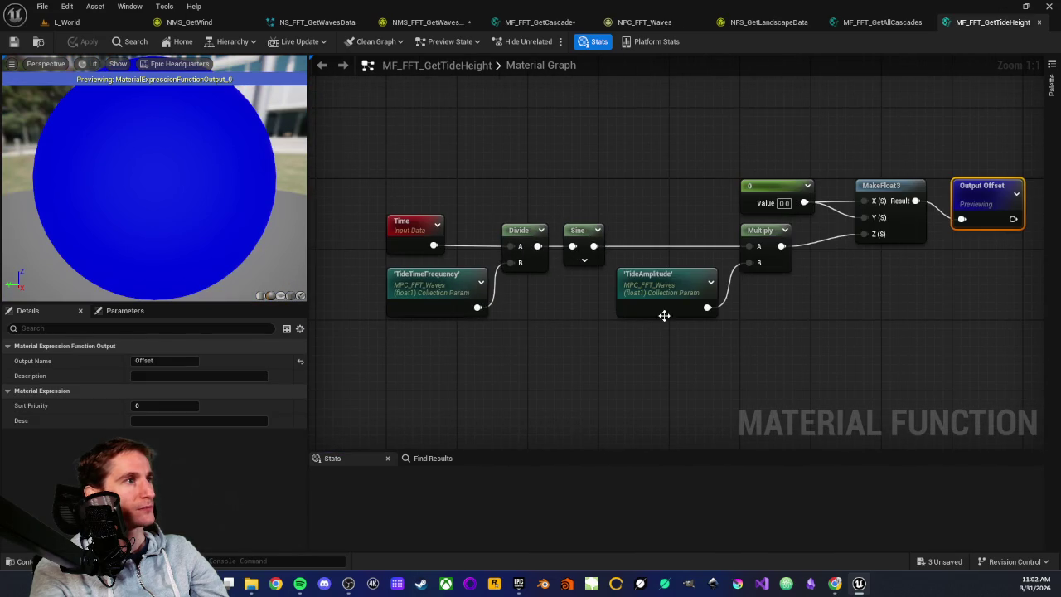
click(652, 275)
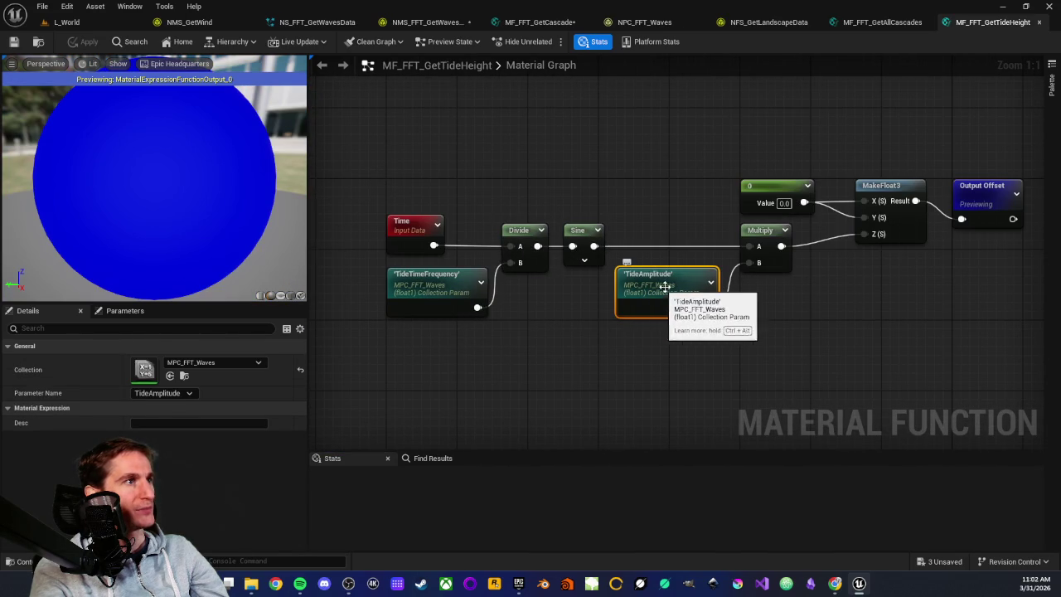
click(67, 22)
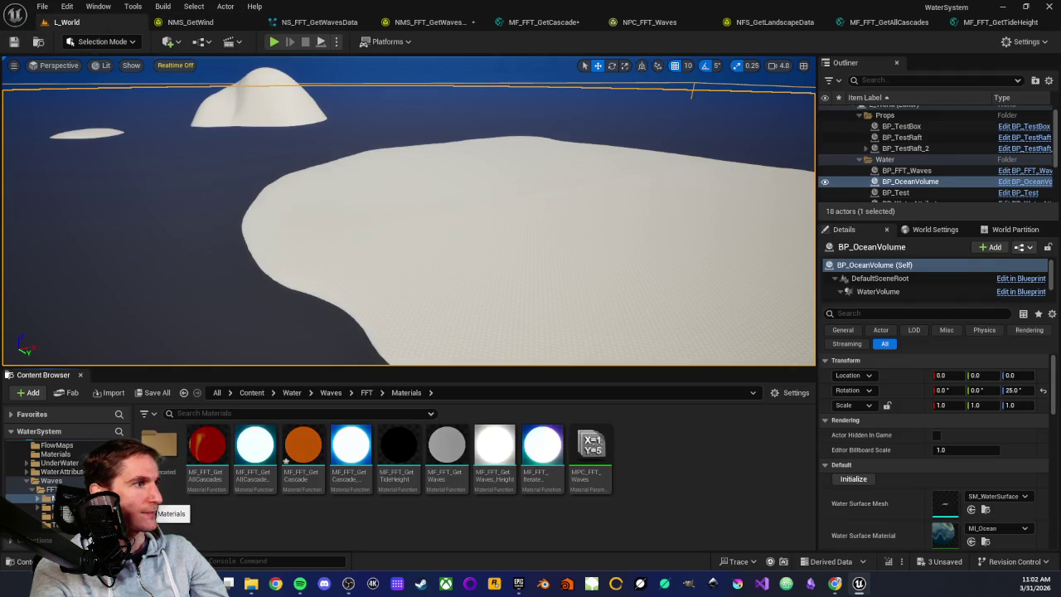
double_click(597, 481)
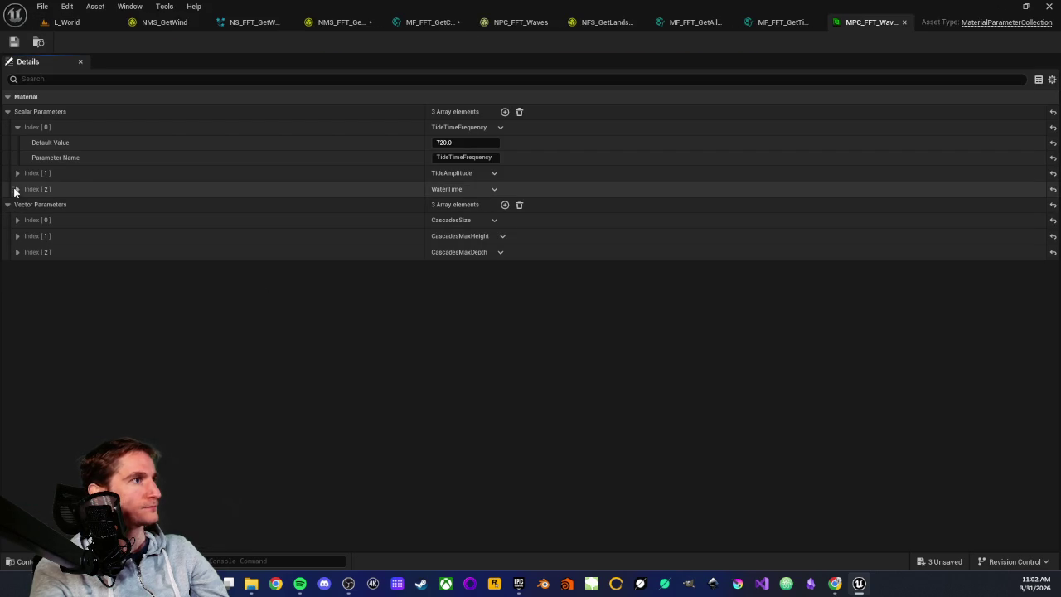
Step: Set Index[1] TideAmplitude's Default Value to 0.0, save MPC_FFT_Waves, and return to L_World
click(17, 173)
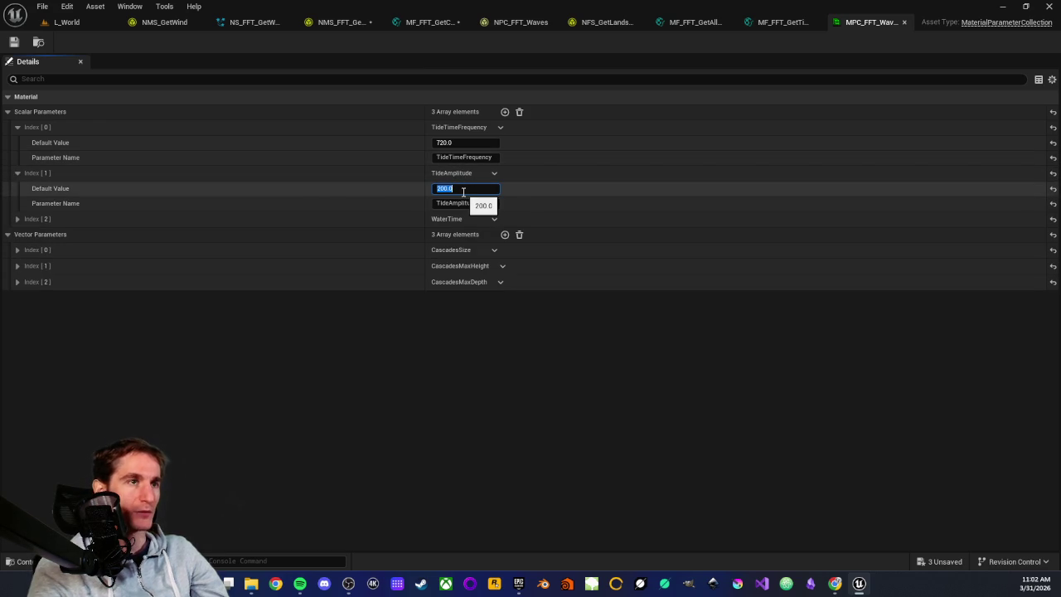
text(0)
click(374, 345)
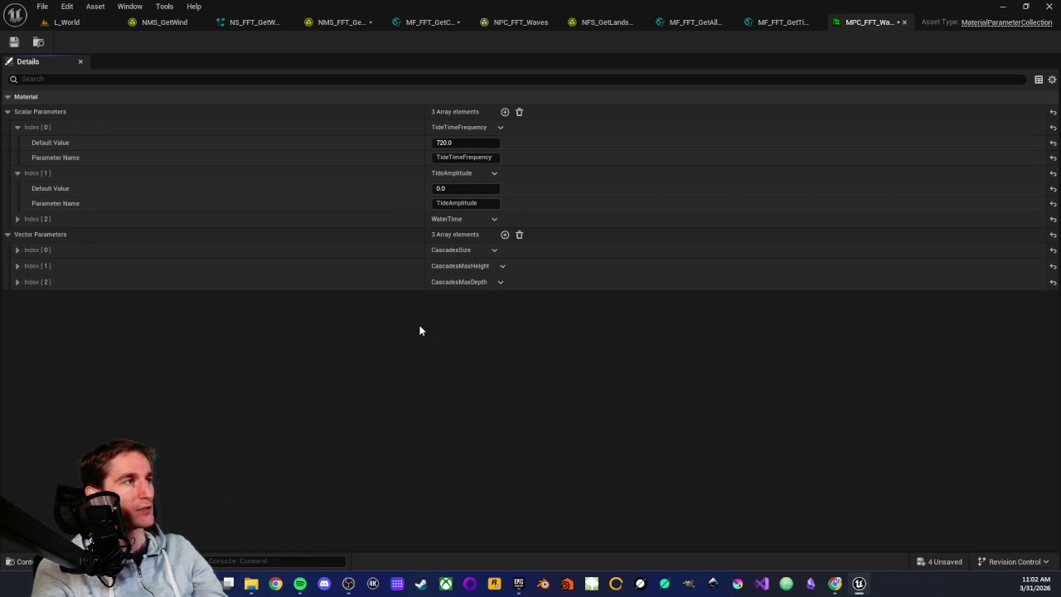
click(15, 42)
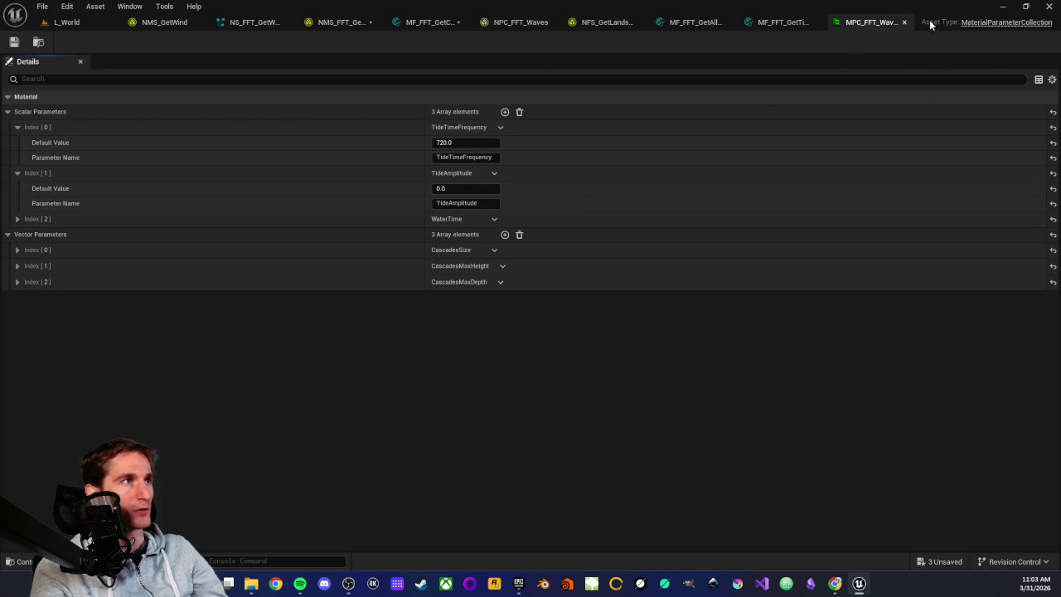
click(74, 23)
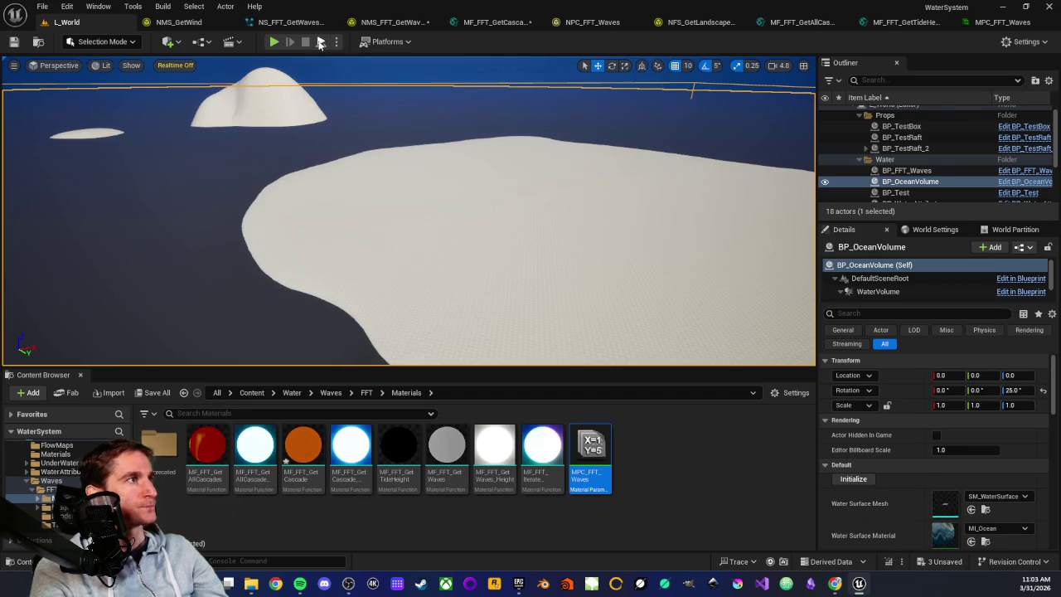
Step: Simulate L_World to watch the zero-tide ocean, then stop and reopen MPC_FFT_Waves
click(320, 43)
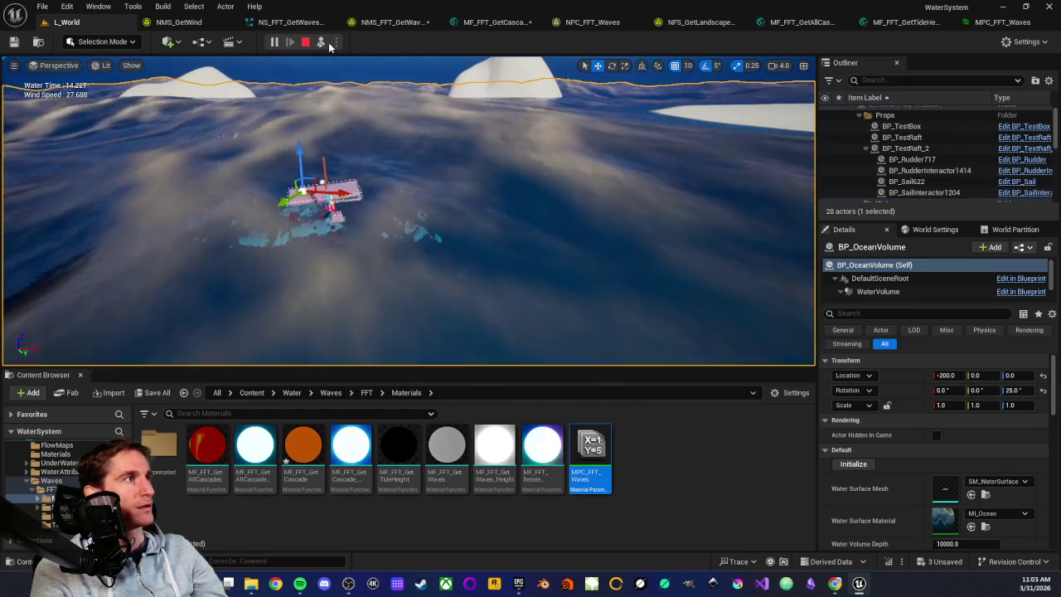
key(Escape)
click(996, 25)
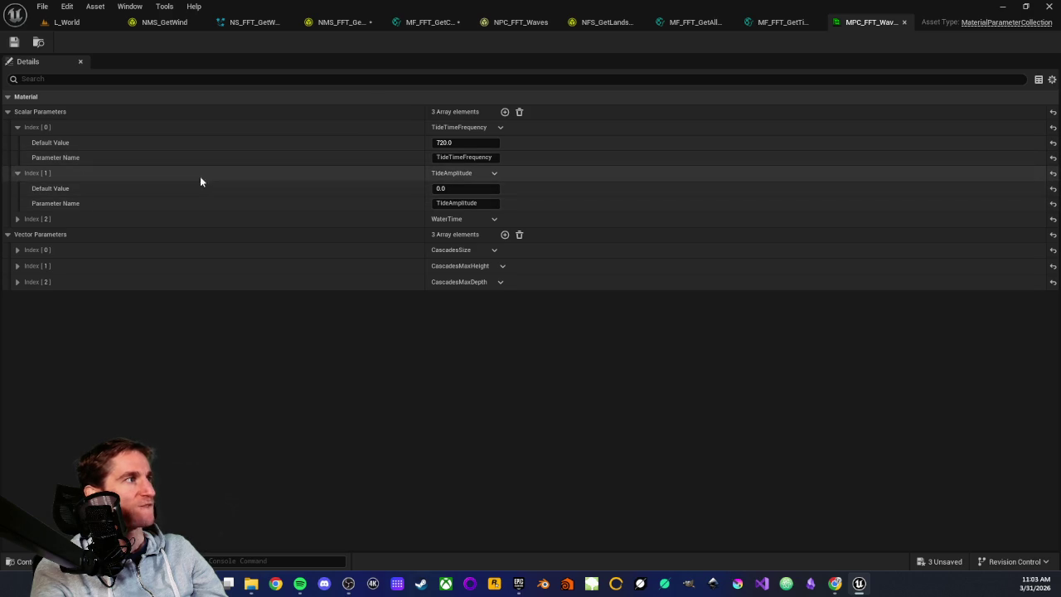
Step: Close the MPC_FFT_Waves, MF_FFT_GetTideHeight, MF_FFT_GetAllCascades and NFS_GetLandscapeData editors
middle_click(881, 23)
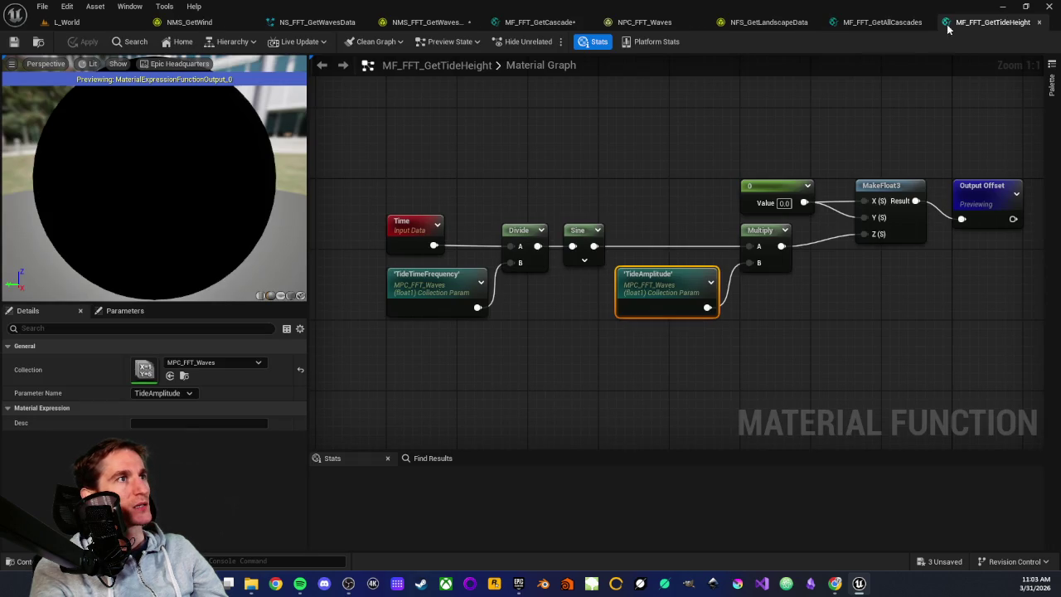
middle_click(983, 25)
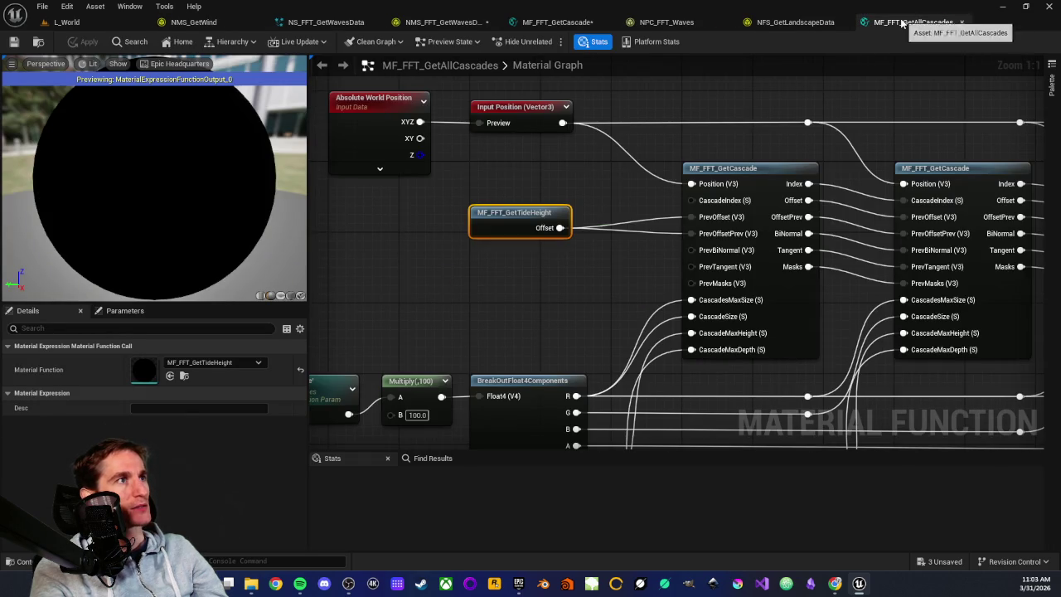
middle_click(898, 23)
scroll(473, 185, down, 3)
scroll(591, 218, up, 2)
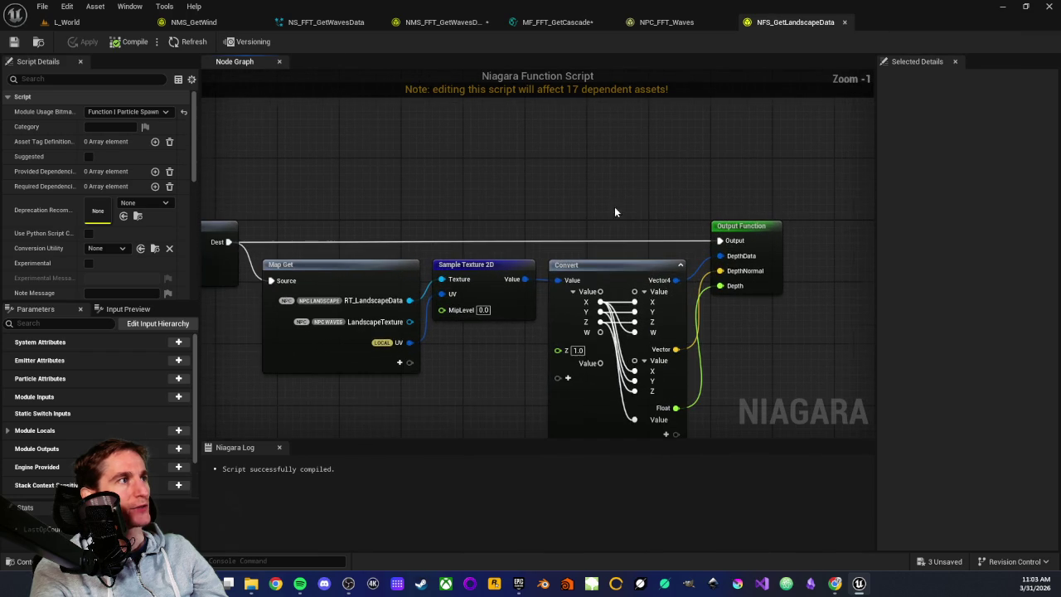
middle_click(787, 25)
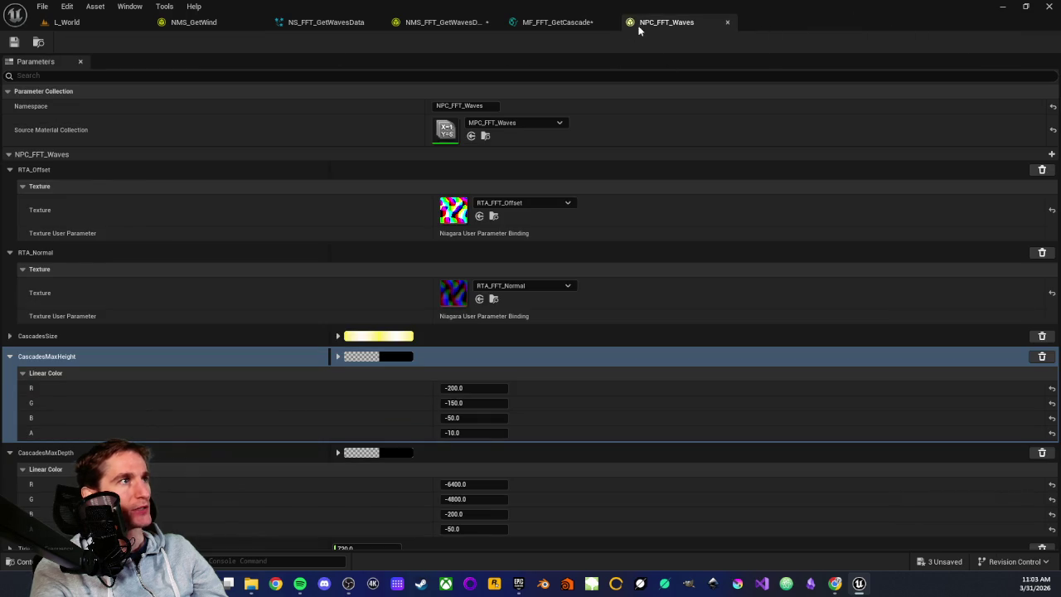
Step: Collapse CascadesMaxHeight and CascadesMaxDepth, close NPC_FFT_Waves, and view NMS_FFT_GetWavesData
click(9, 357)
click(9, 378)
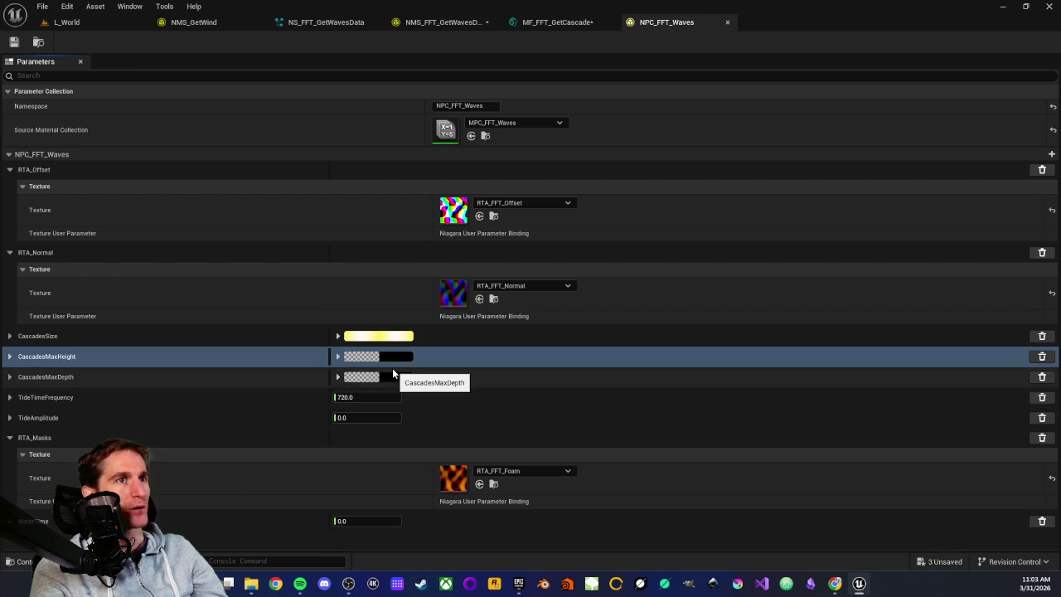
middle_click(652, 25)
click(417, 25)
click(540, 211)
scroll(352, 174, up, 2)
scroll(390, 267, down, 5)
scroll(374, 346, up, 6)
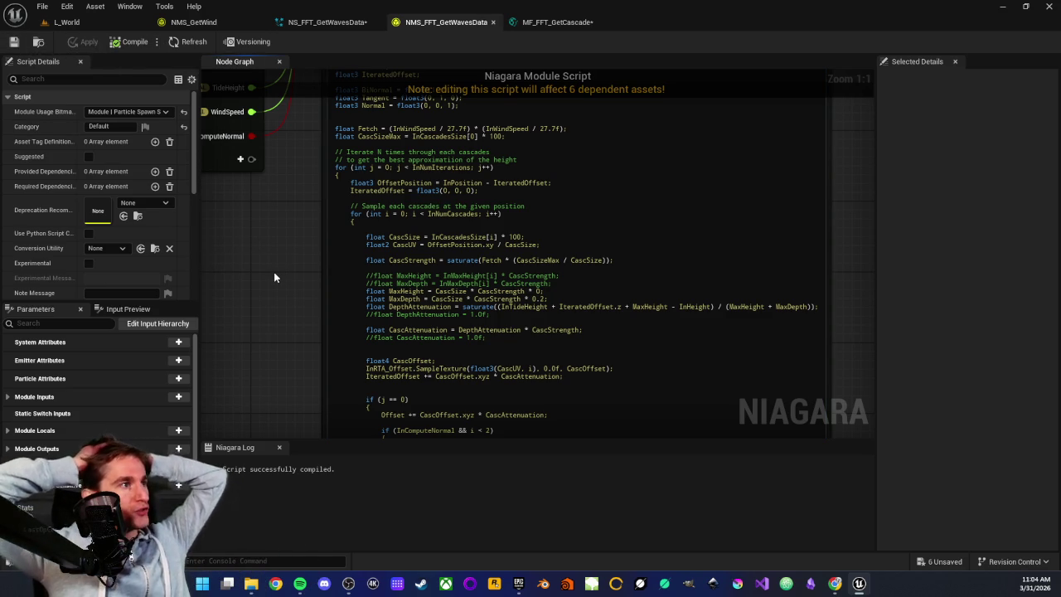
Step: Inspect the NFS Get Tide node beside the Map Set and wind nodes in NMS_FFT_GetWavesData
mouse_move(274, 277)
mouse_down()
mouse_move(291, 310)
mouse_move(393, 329)
mouse_move(407, 287)
mouse_move(444, 329)
mouse_move(406, 327)
mouse_move(473, 350)
mouse_move(418, 328)
mouse_up()
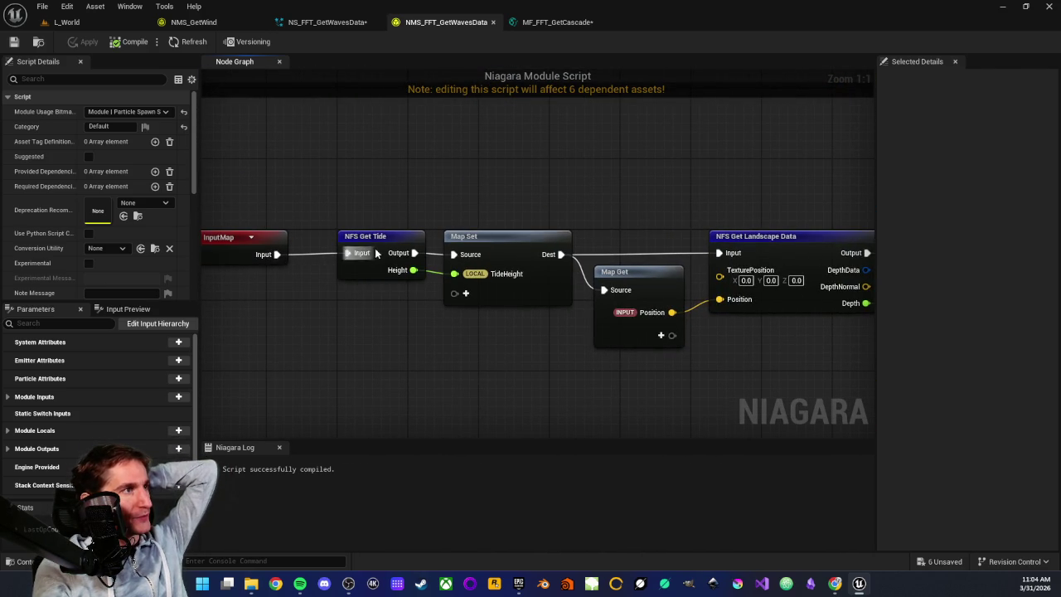
click(380, 236)
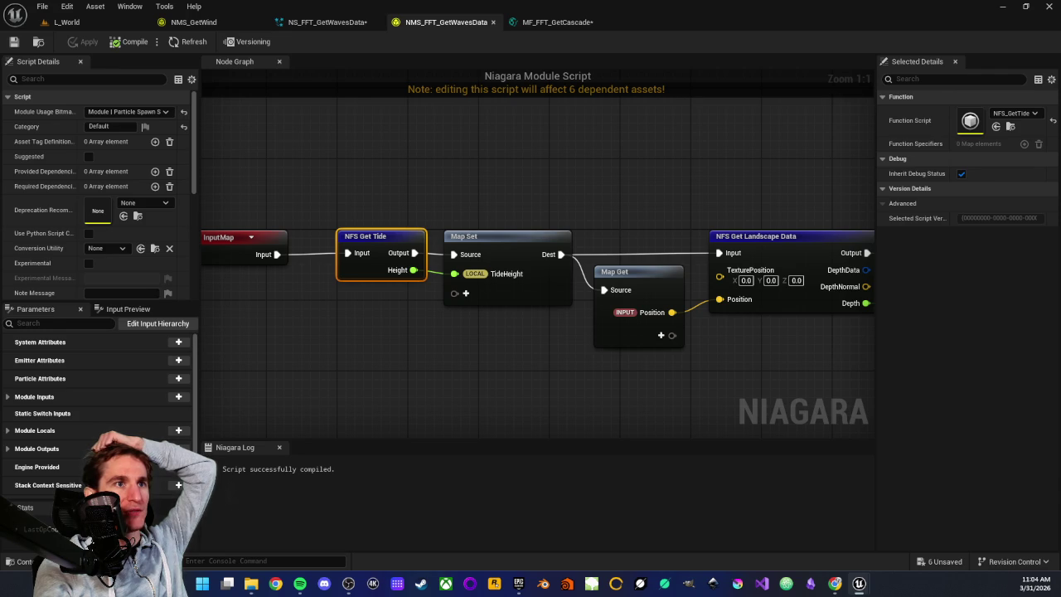
click(395, 371)
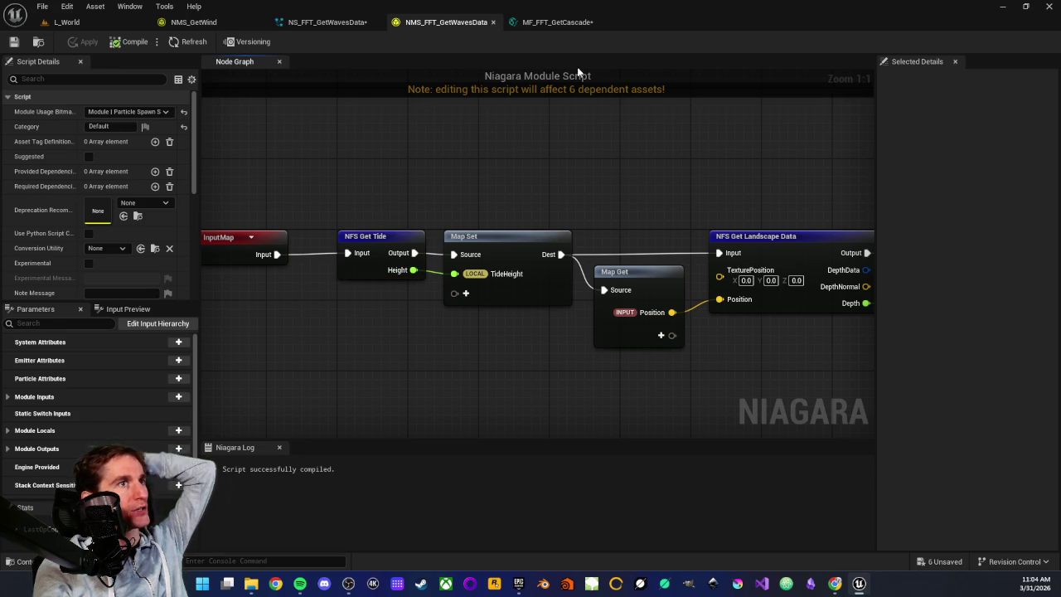
Step: Open the NPC_FFT_Waves parameter collection from L_World and check its source material collection
click(66, 22)
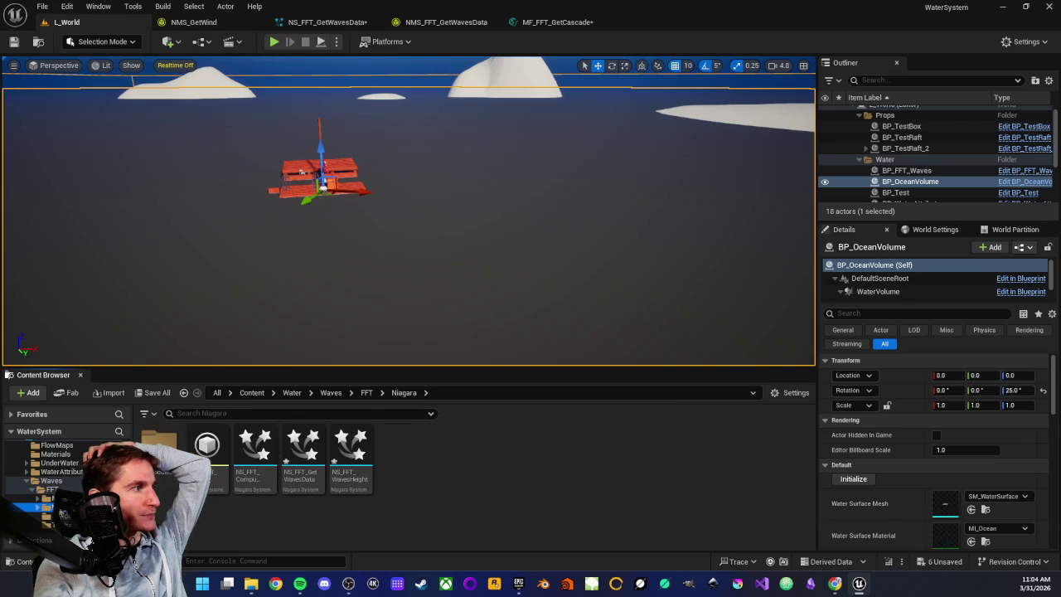
double_click(210, 487)
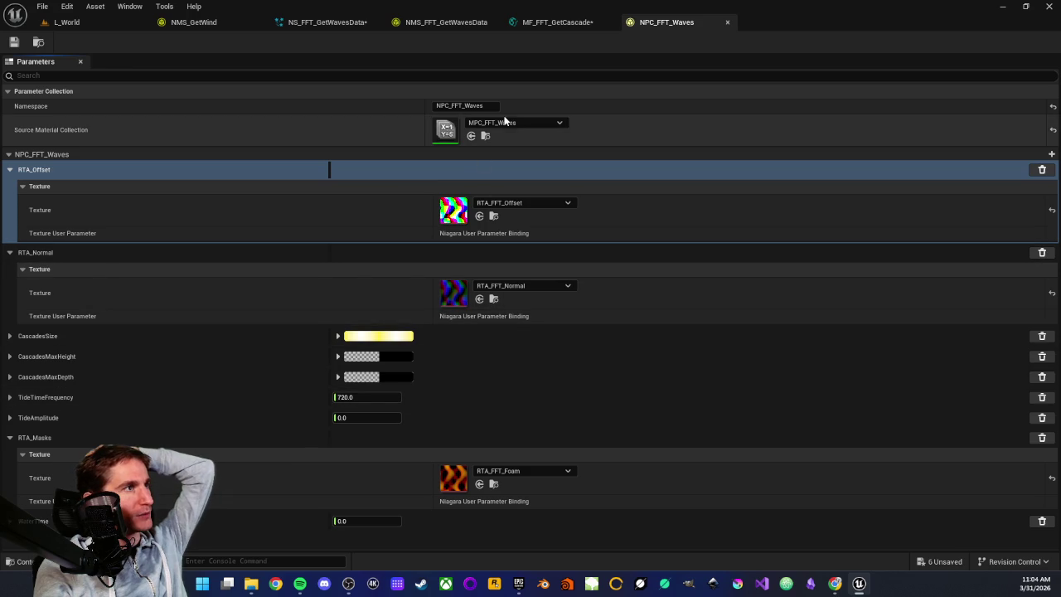
click(559, 123)
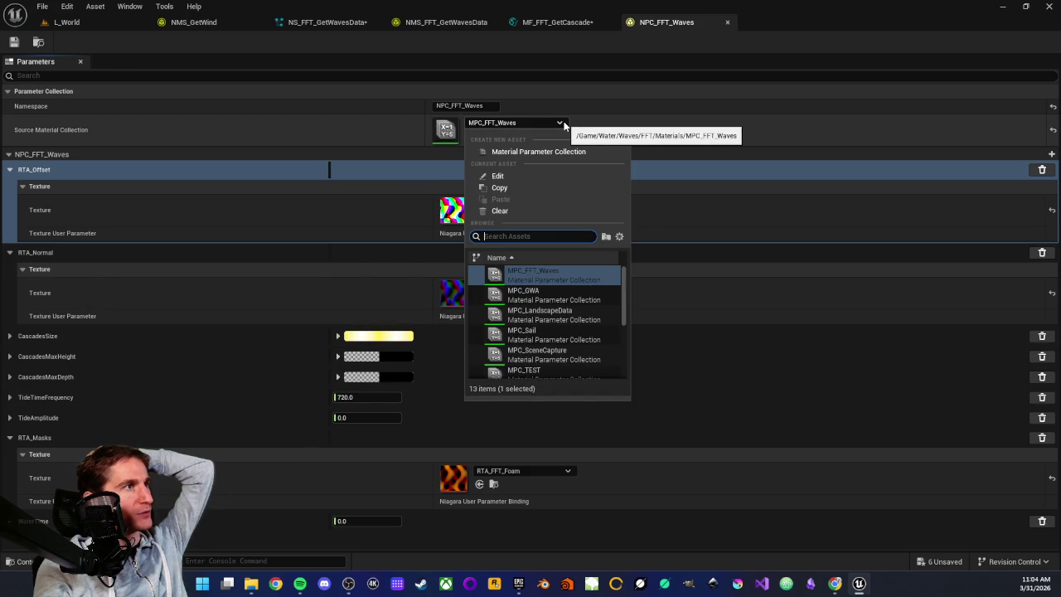
Step: Leave NPC_FFT_Waves sourcing MPC_FFT_Waves unchanged and close the collection
click(562, 124)
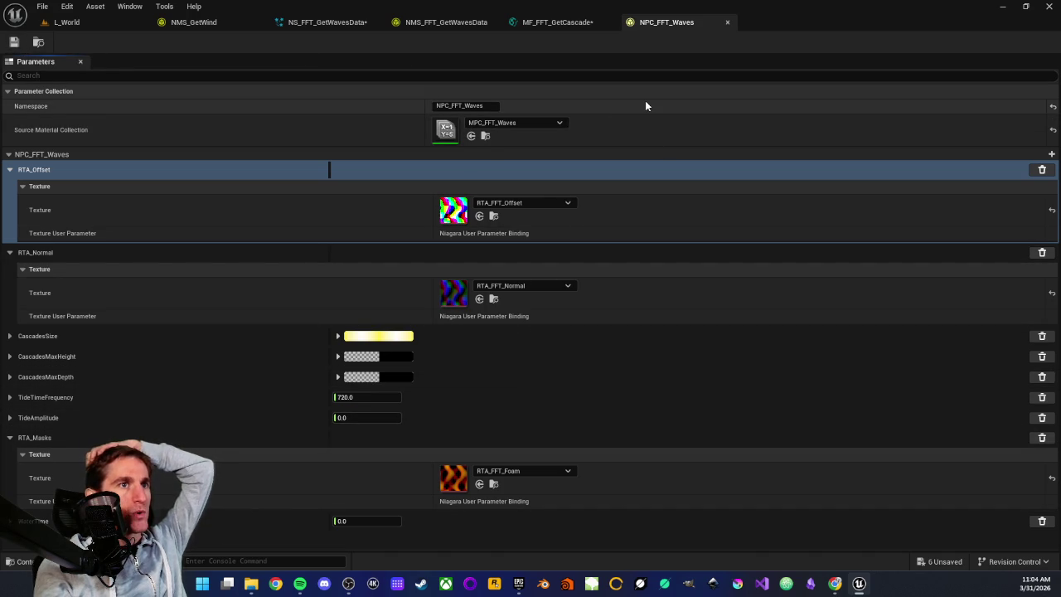
middle_click(659, 25)
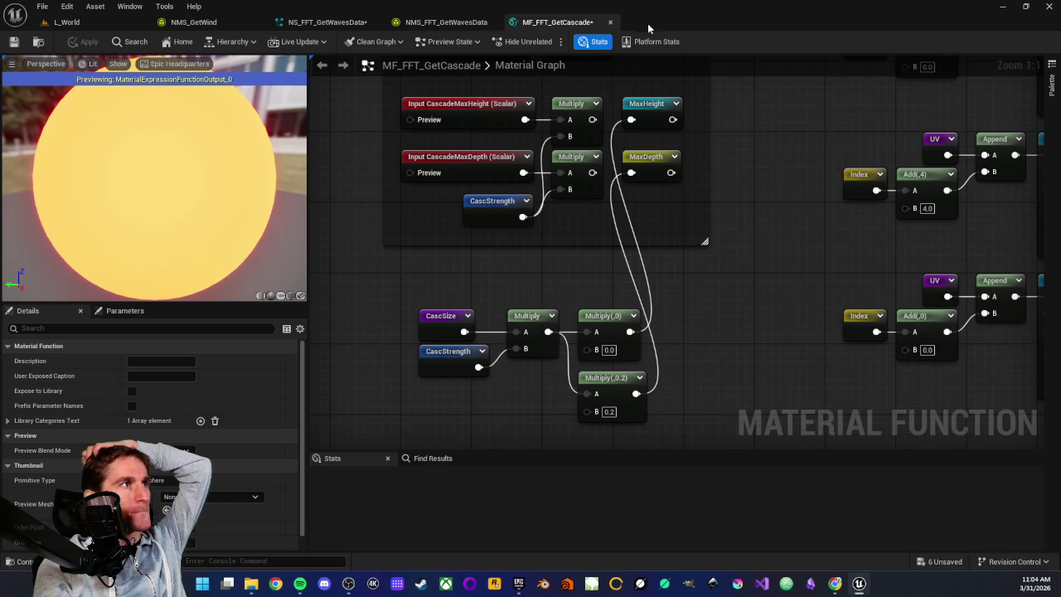
Step: Review the CascMaxSize, CascSize and Divide nodes in the MF_FFT_GetCascade graph
scroll(502, 278, down, 2)
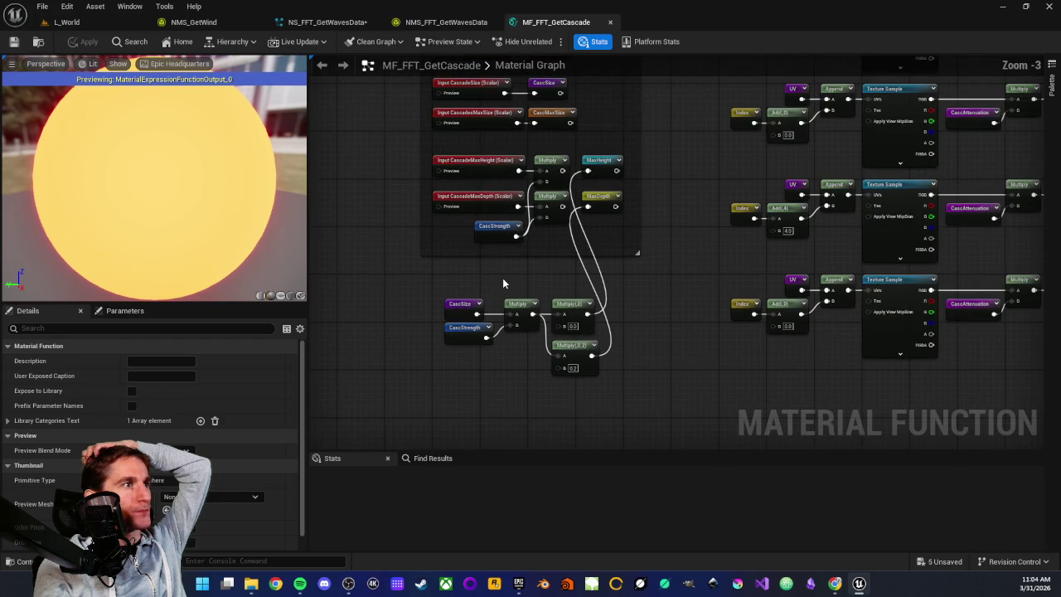
scroll(502, 320, up, 2)
scroll(703, 218, down, 4)
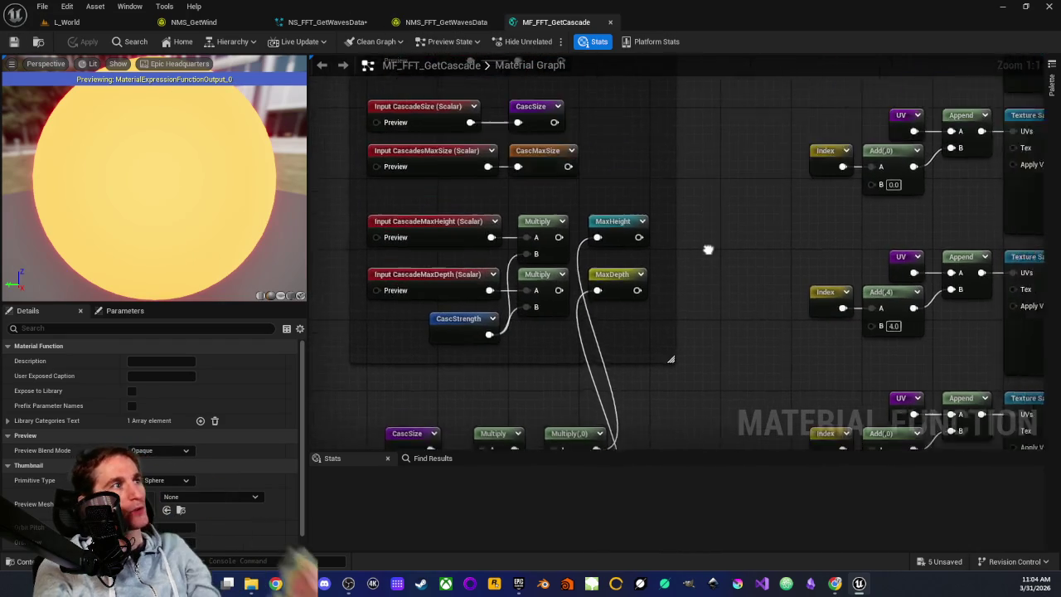
scroll(615, 392, up, 4)
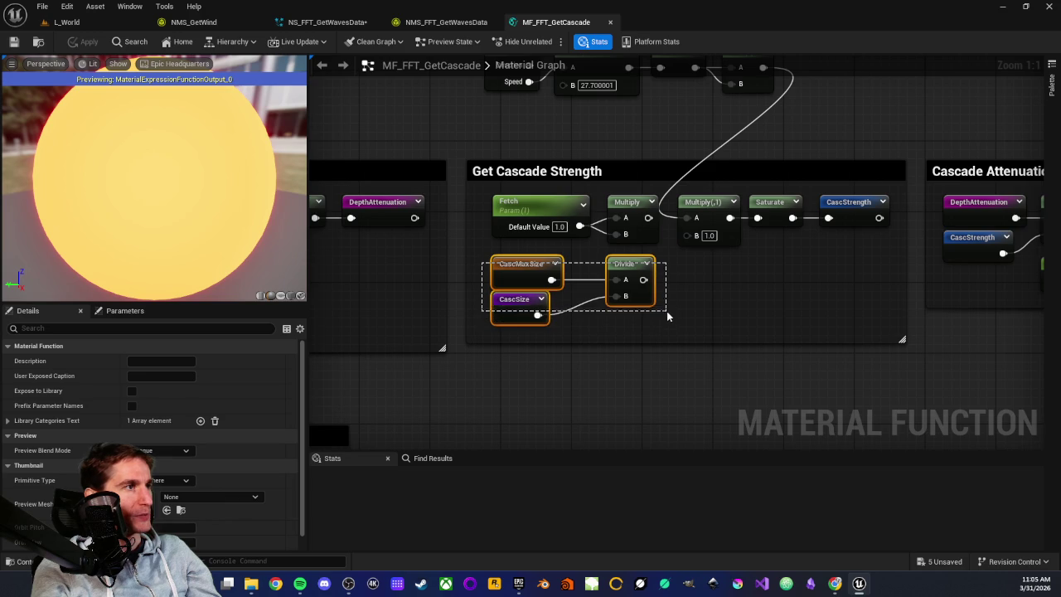
drag(668, 316, 663, 322)
drag(500, 304, 685, 372)
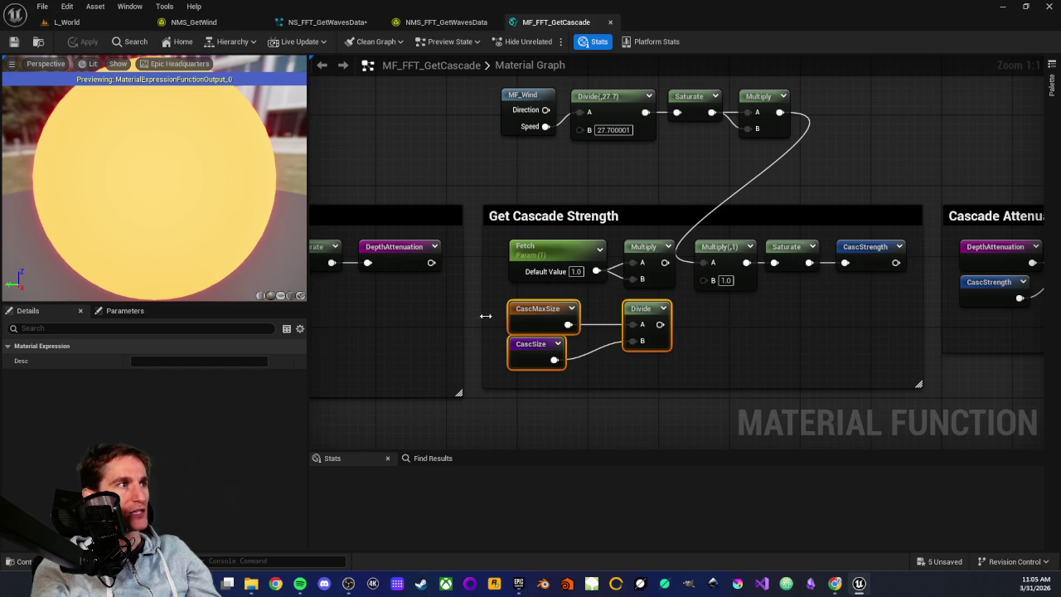
Step: Pass through the NS_FFT_GetWavesData system and return to the L_World level
click(695, 325)
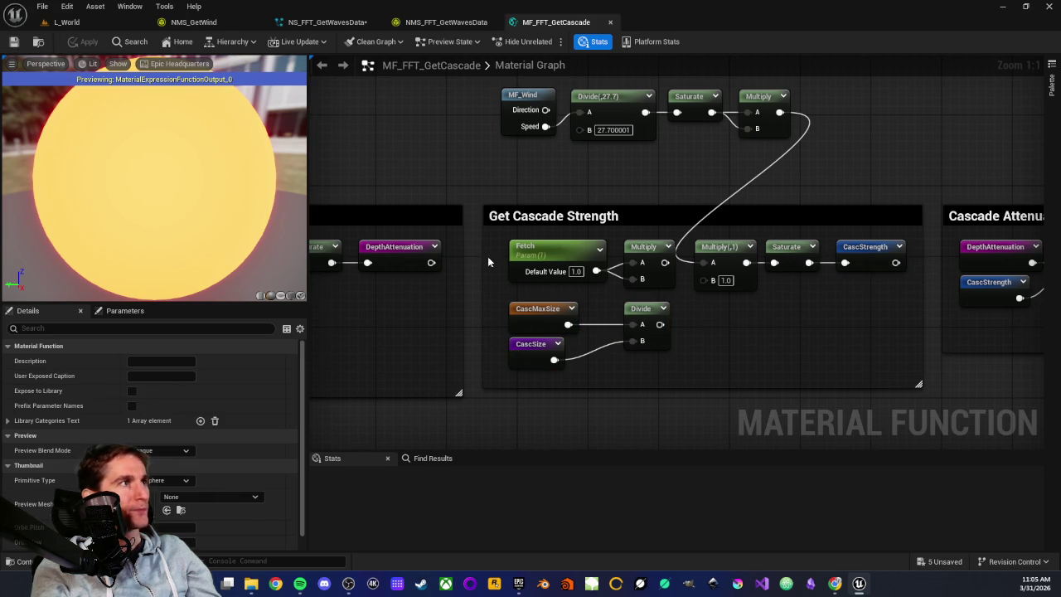
click(323, 22)
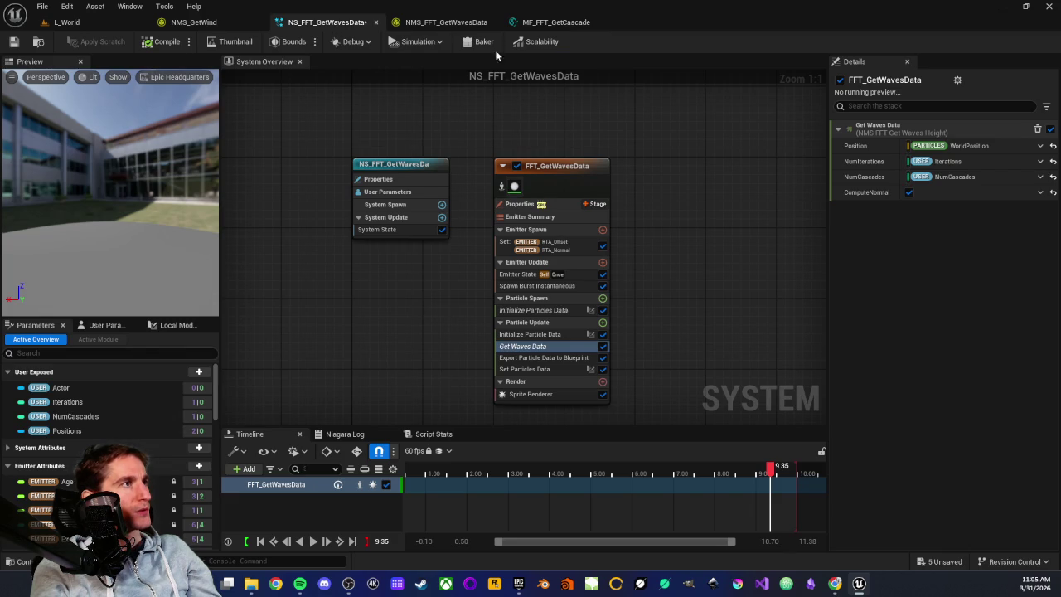
click(63, 21)
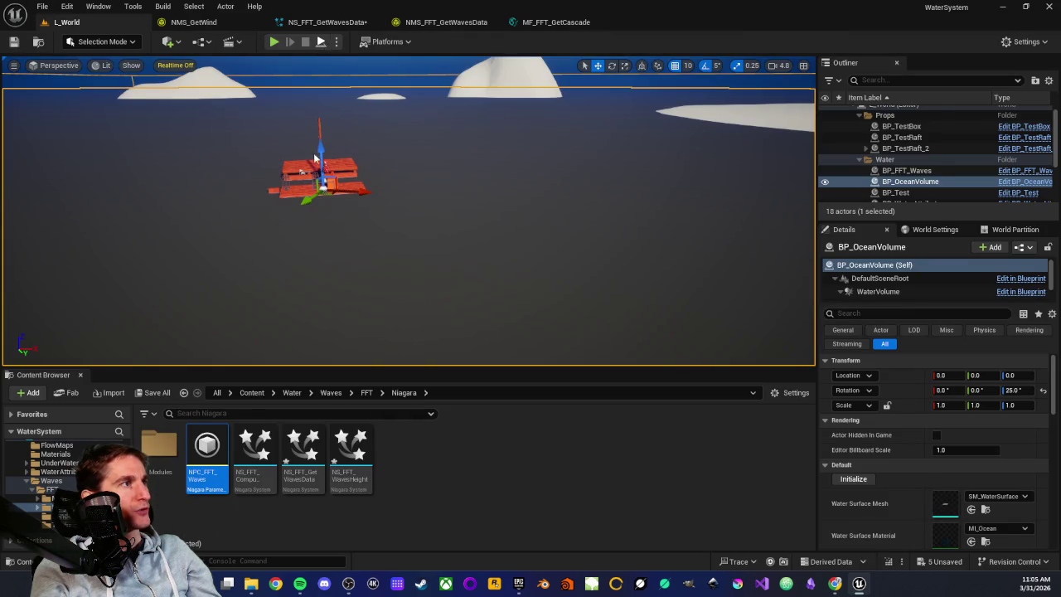
Step: Play L_World, frame the raft, and fly out over the open ocean
key(alt+p)
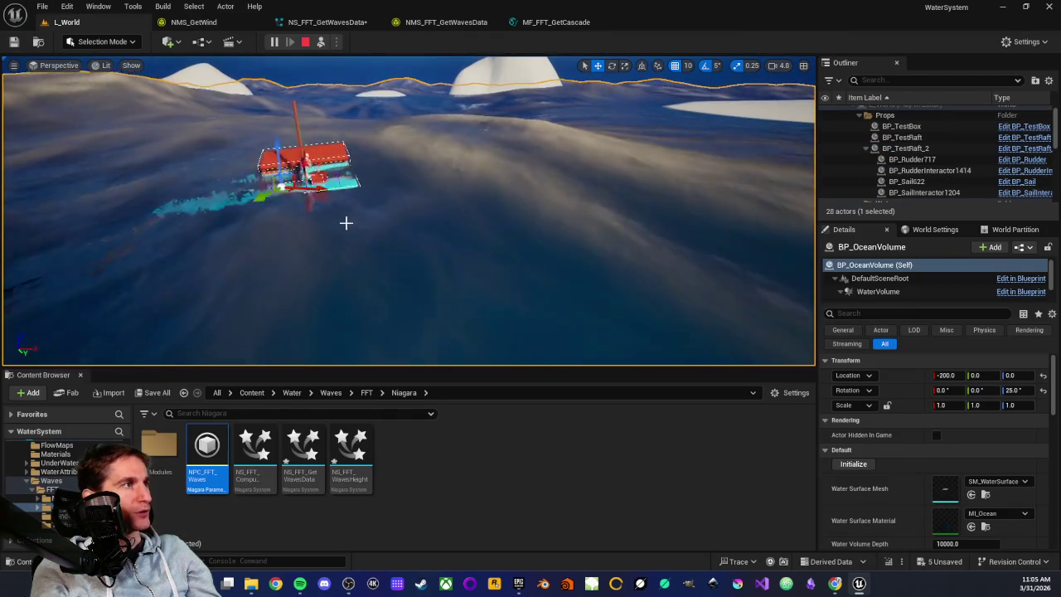
key(f)
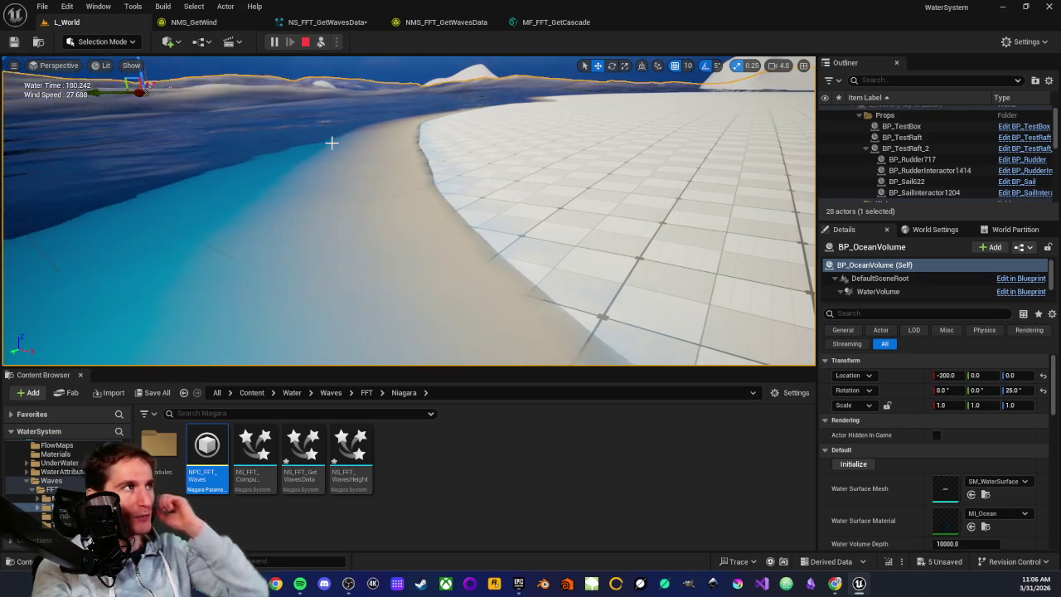
drag(331, 142, 431, 183)
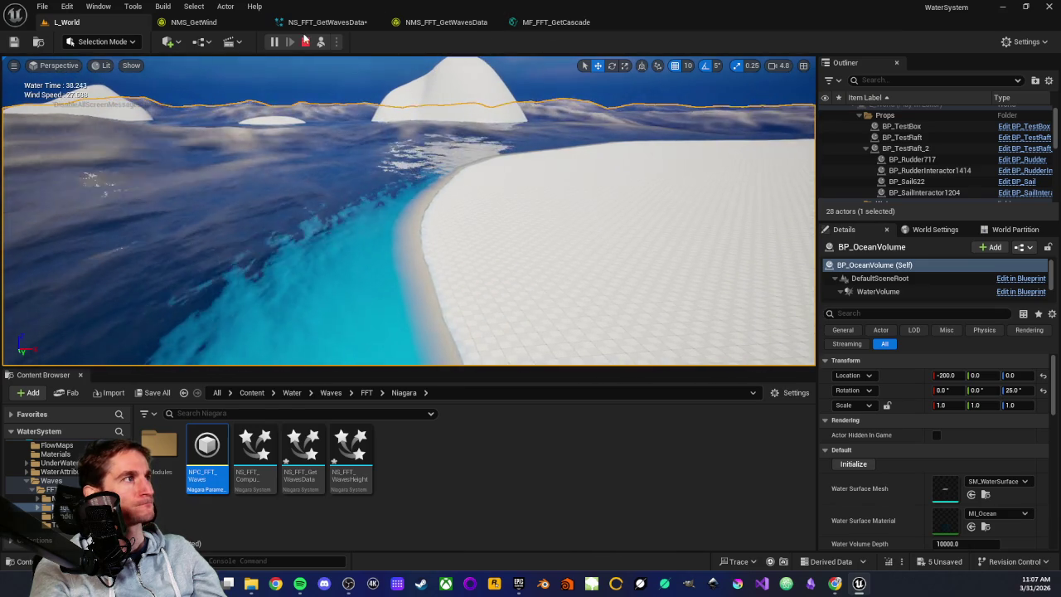
Step: Stop play, set the MF_FFT_GetCascade Multiply B to 0.005, and save
click(306, 41)
click(326, 23)
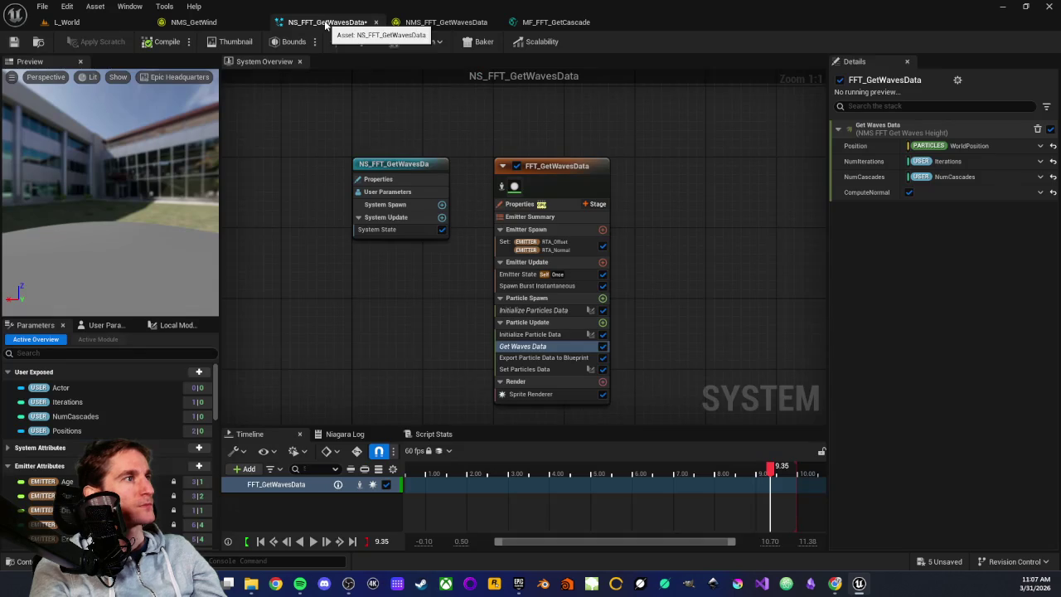
click(554, 23)
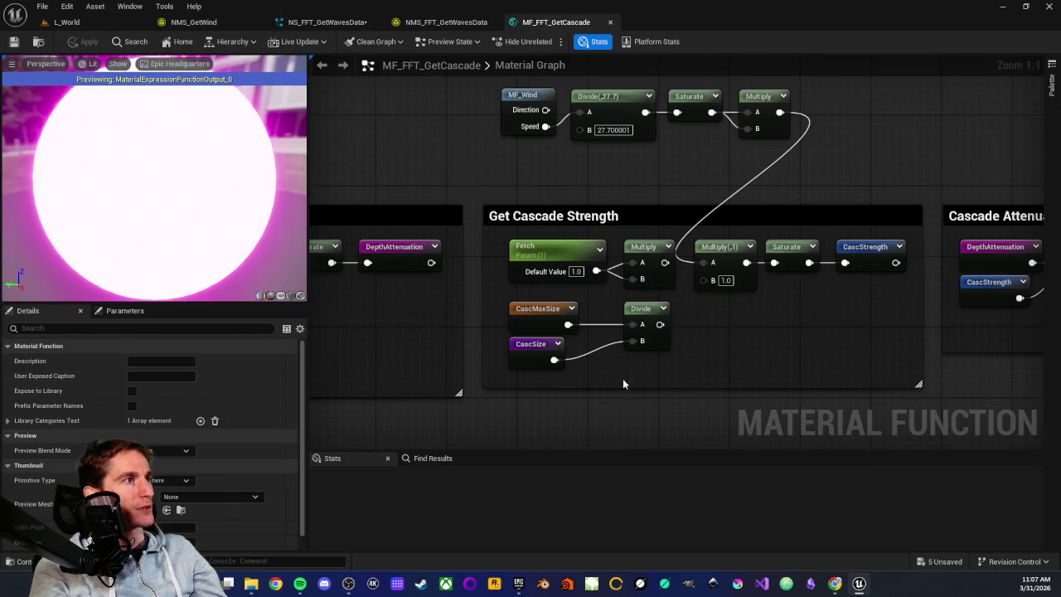
scroll(622, 388, down, 3)
scroll(603, 234, up, 3)
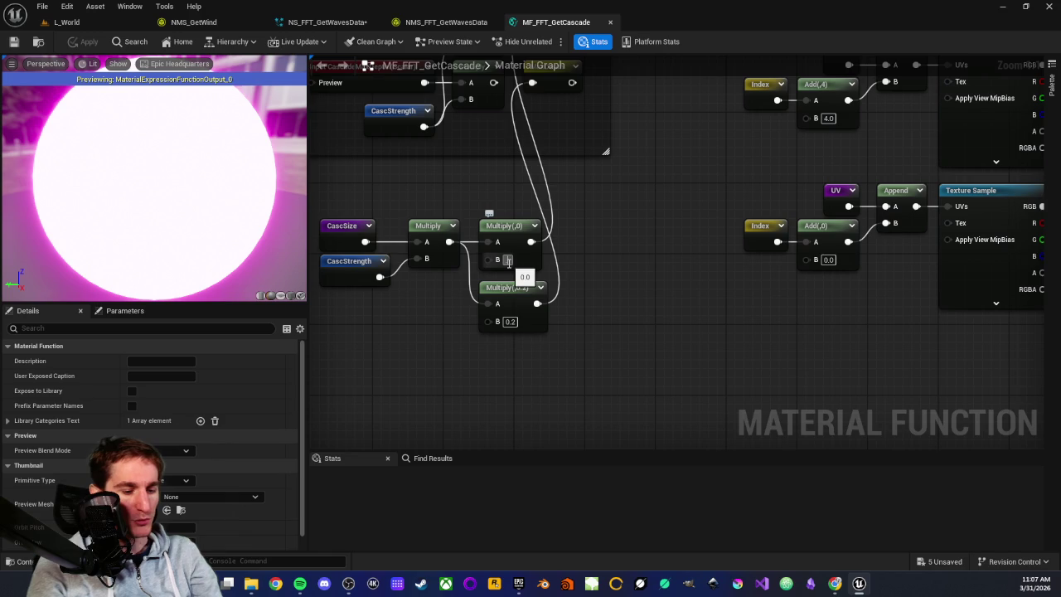
text(.005)
key(Return)
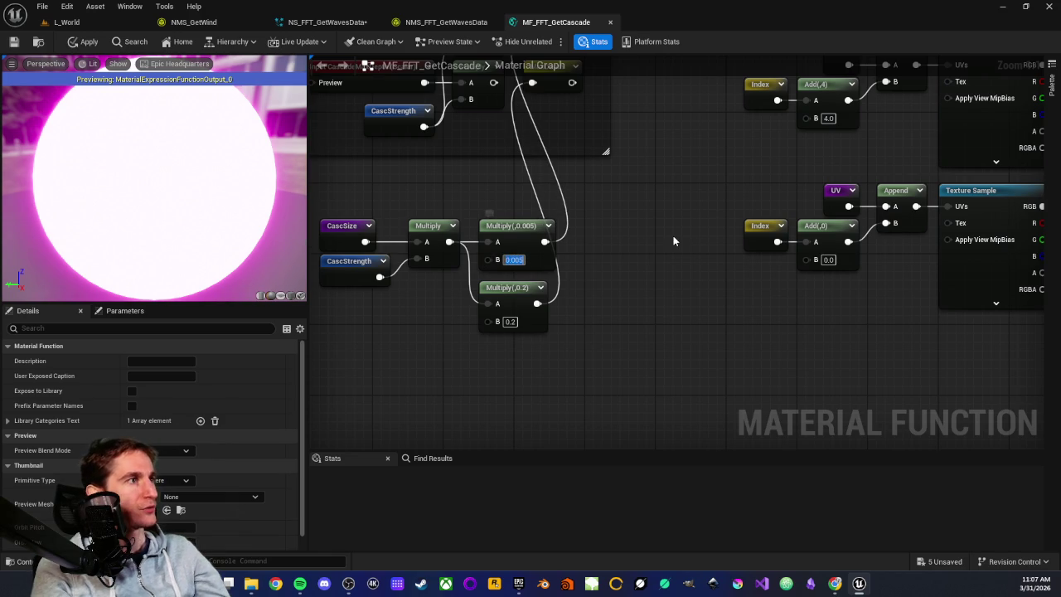
click(14, 42)
Step: Simulate L_World and view the waves along the beach shallows
click(66, 22)
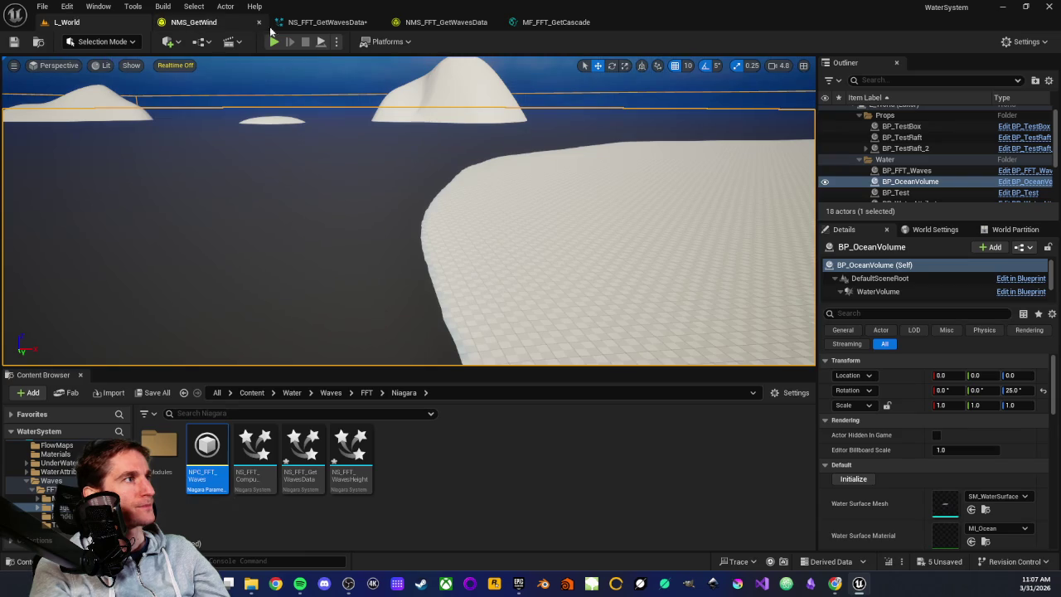
click(323, 41)
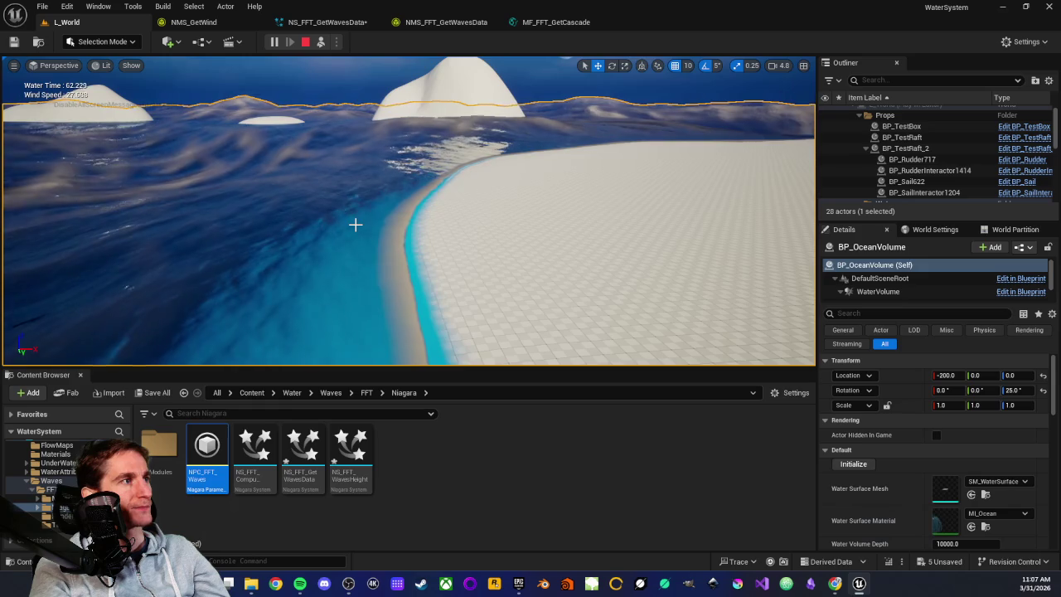
drag(343, 230, 360, 227)
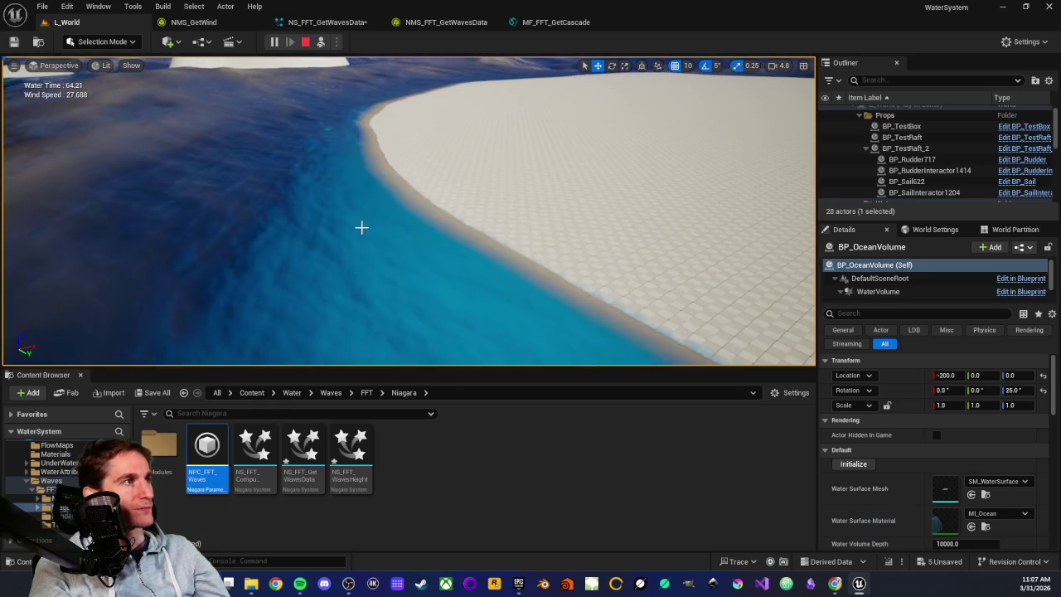
drag(411, 187, 410, 187)
click(556, 21)
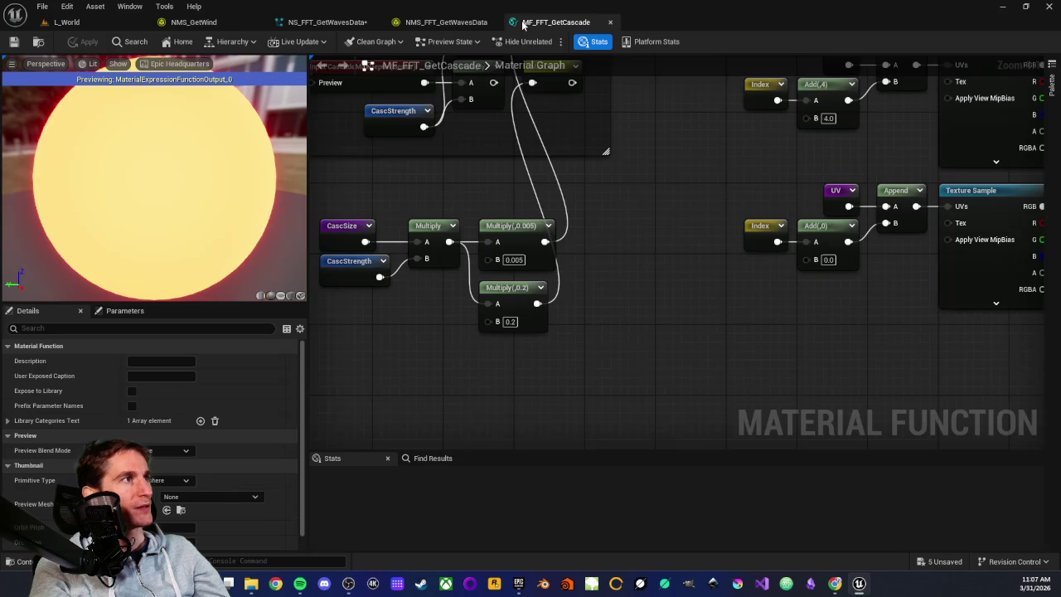
Step: Inspect the MF_Wind, Divide, Saturate and Multiply cascade strength nodes, checking NMS_GetWind
mouse_move(543, 204)
mouse_down()
mouse_move(531, 273)
mouse_move(530, 166)
mouse_move(531, 290)
mouse_move(738, 225)
mouse_move(605, 331)
mouse_up()
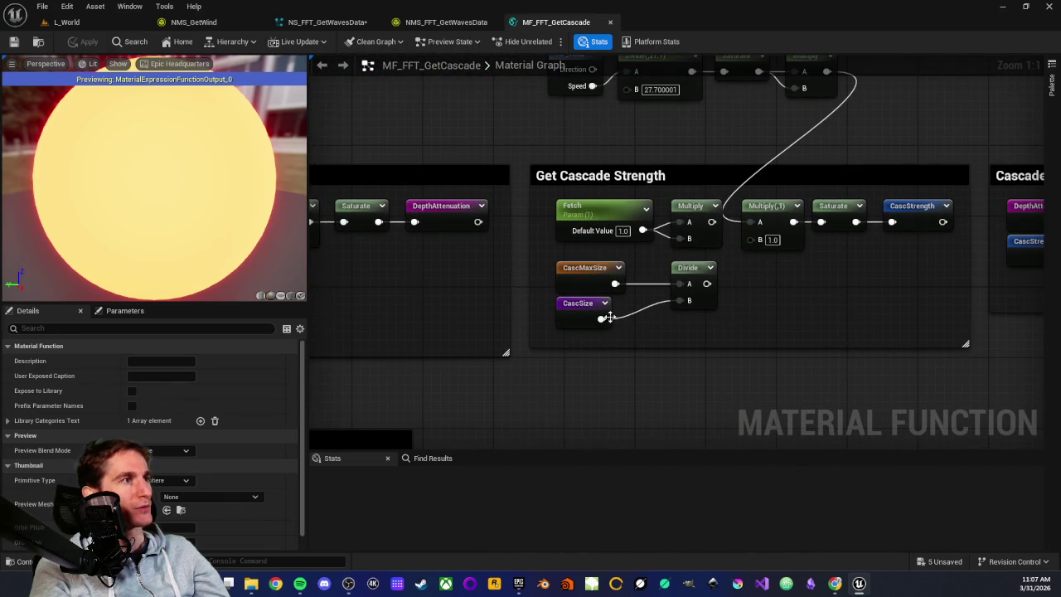
mouse_move(607, 389)
mouse_down()
mouse_move(519, 180)
mouse_move(547, 143)
mouse_move(518, 125)
mouse_up()
drag(531, 186, 531, 189)
click(530, 195)
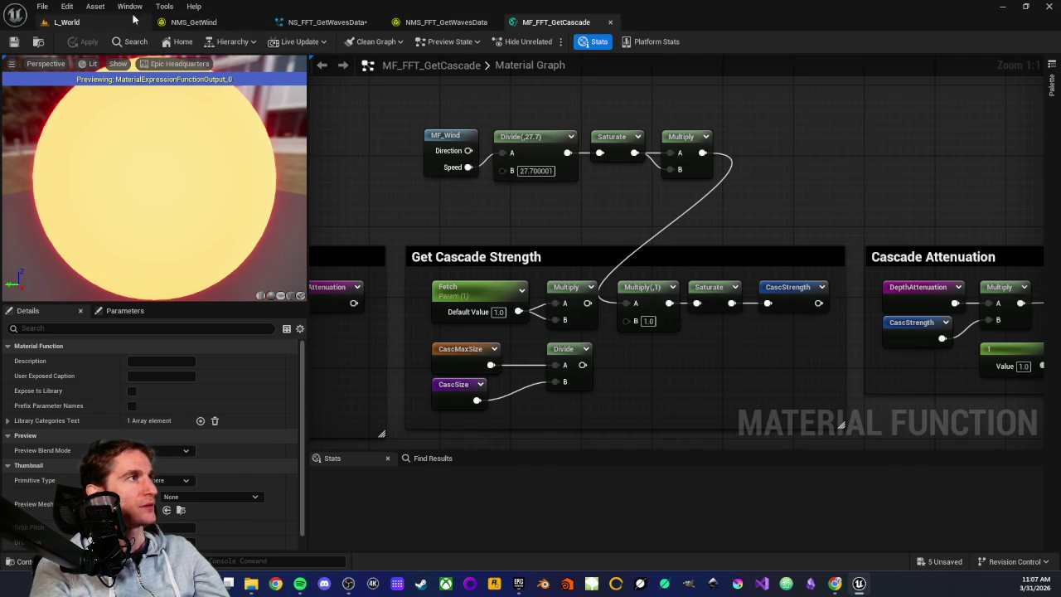
click(194, 21)
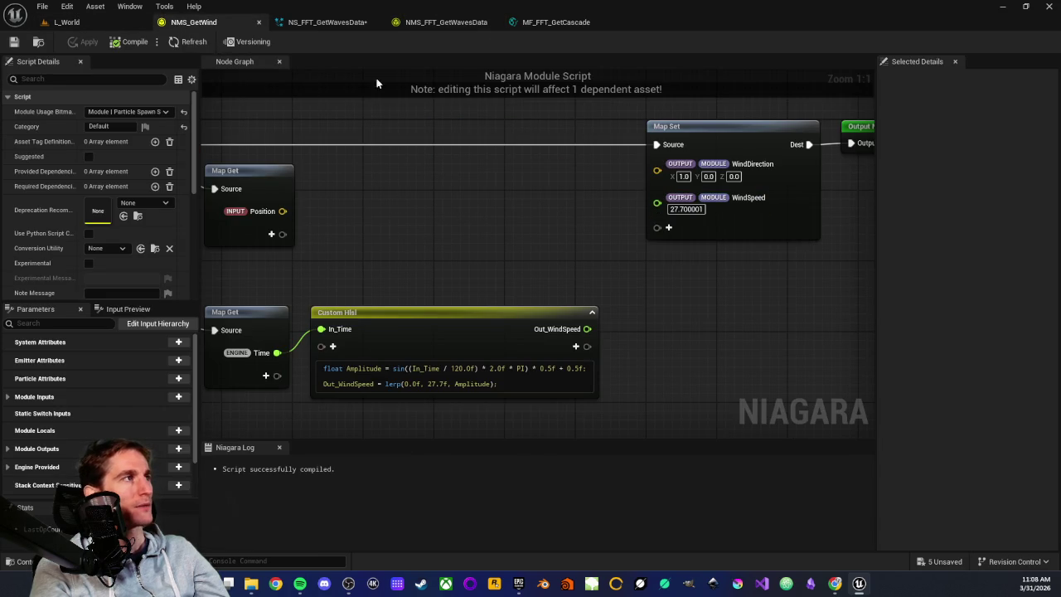
click(106, 20)
click(545, 22)
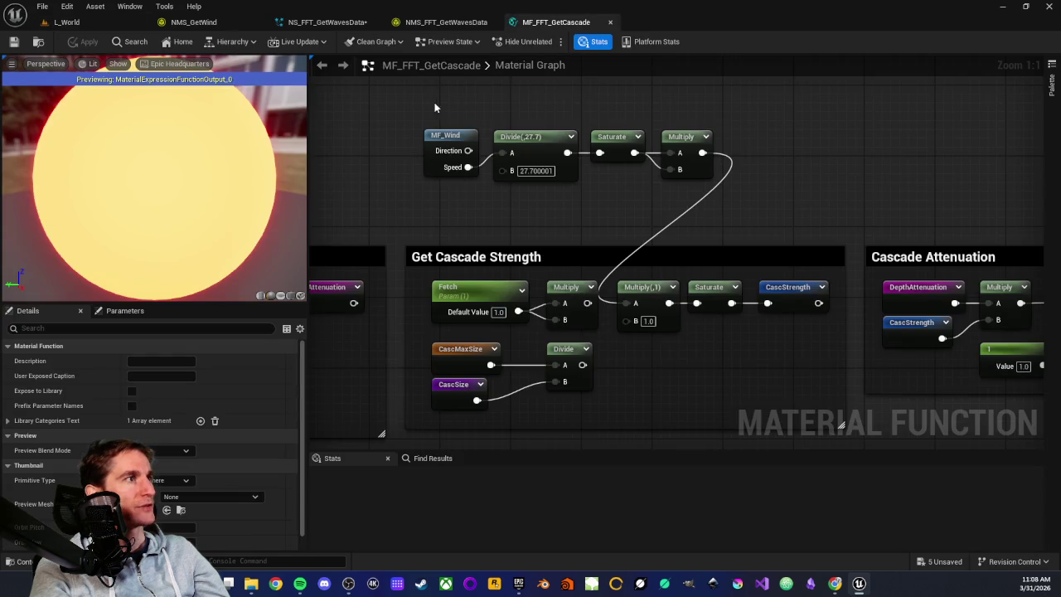
drag(409, 102, 715, 182)
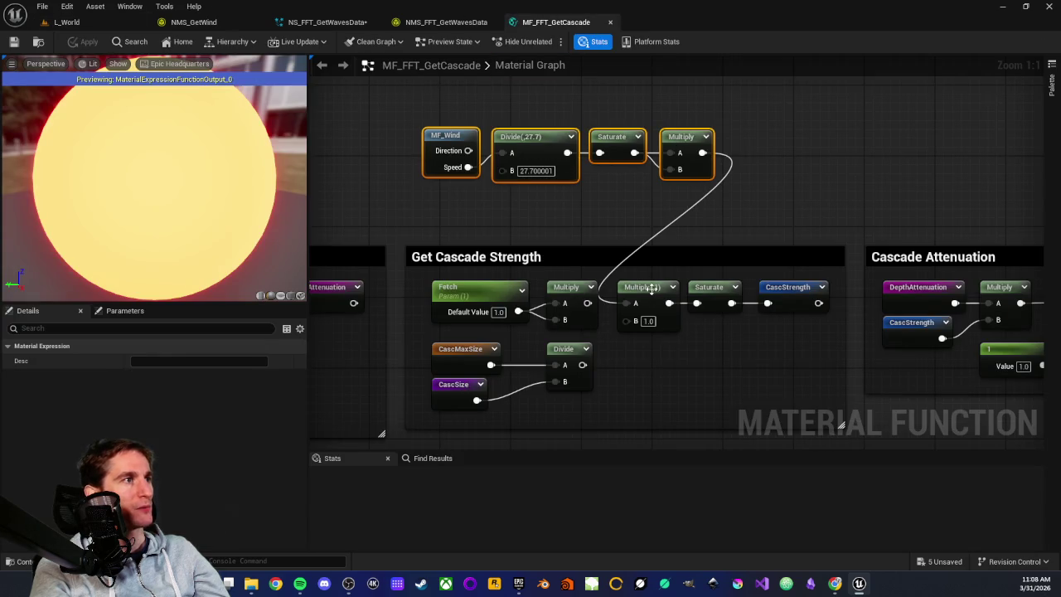
click(618, 203)
Step: Review the CascMaxSize, CascSize and Divide nodes in MF_FFT_GetCascade
drag(465, 284, 575, 362)
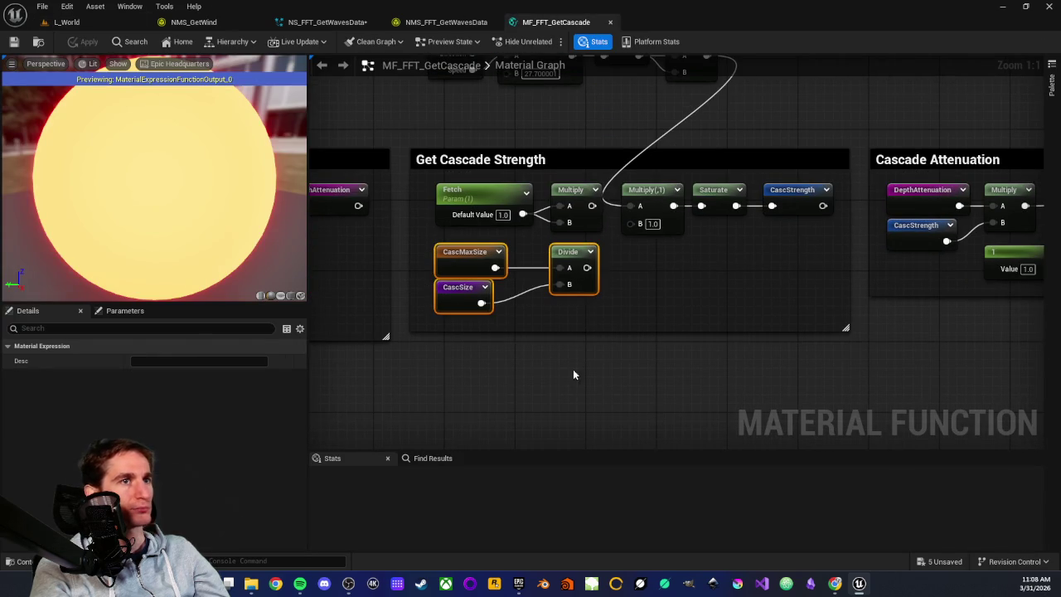
scroll(580, 332, down, 6)
scroll(549, 254, up, 3)
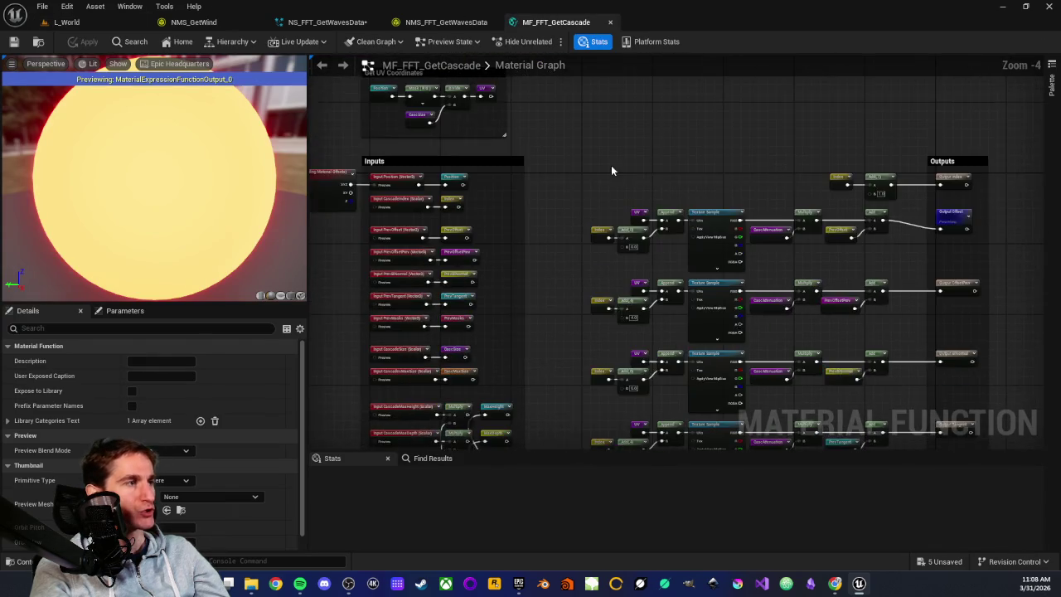
scroll(580, 326, down, 3)
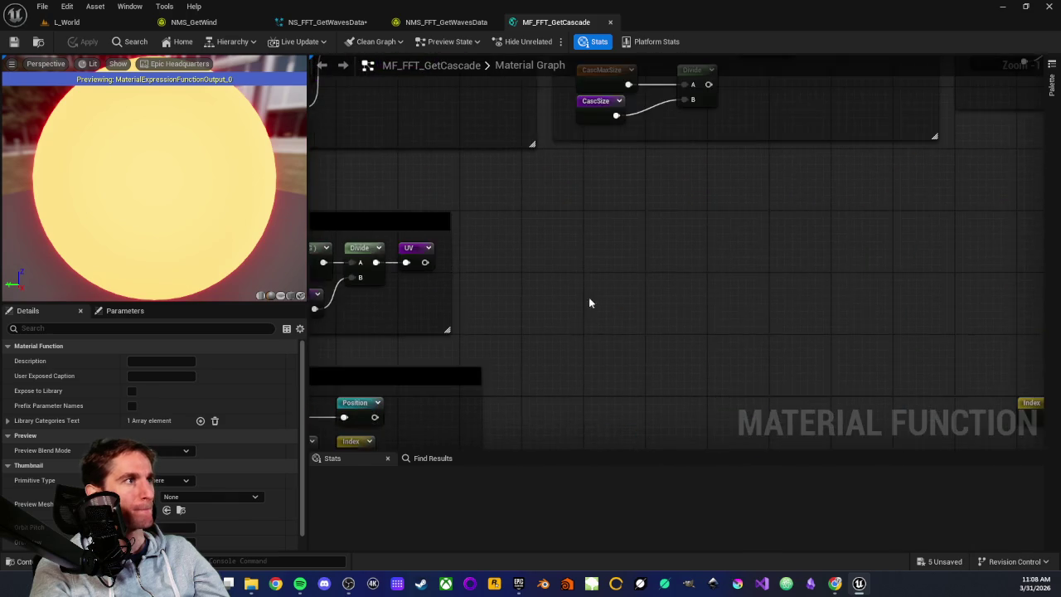
scroll(535, 419, up, 3)
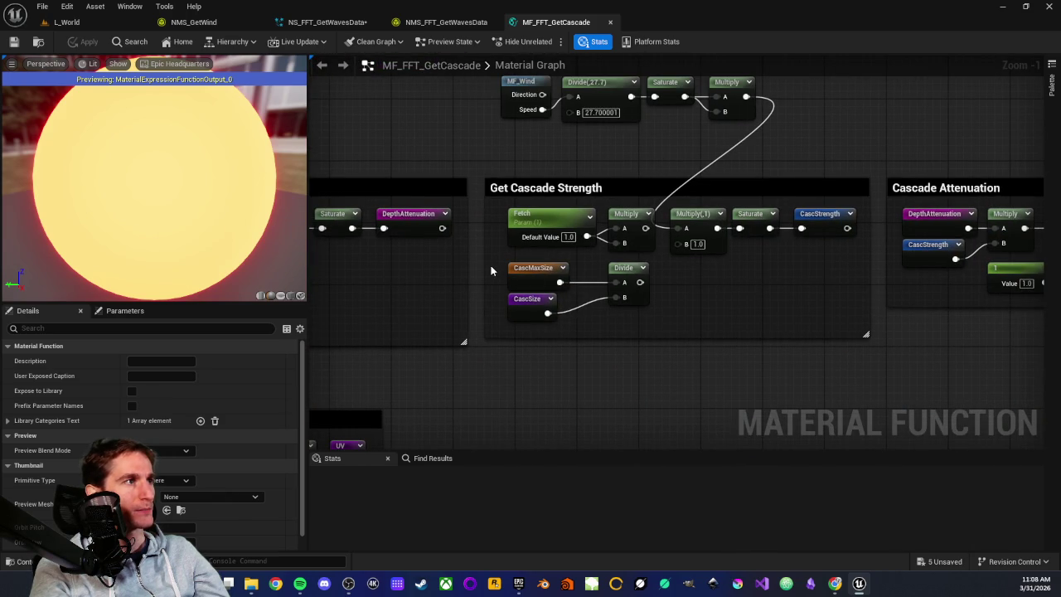
drag(491, 270, 670, 322)
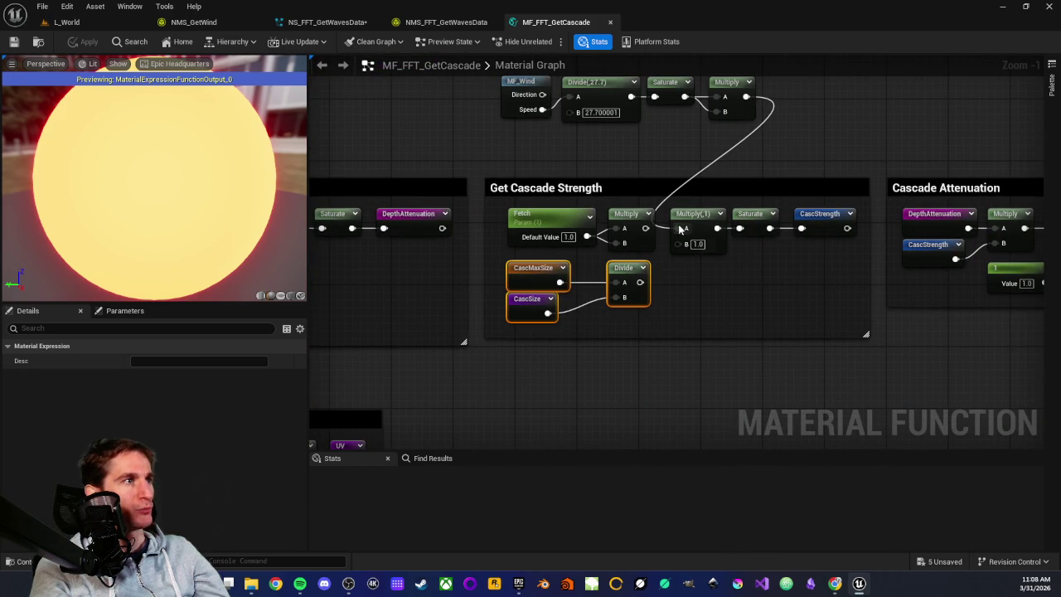
mouse_move(757, 177)
mouse_down()
mouse_move(773, 290)
mouse_move(760, 176)
mouse_up()
Step: Raise the cascade Multiply B from 0.005 to 0.01 and return to L_World
click(816, 180)
click(696, 393)
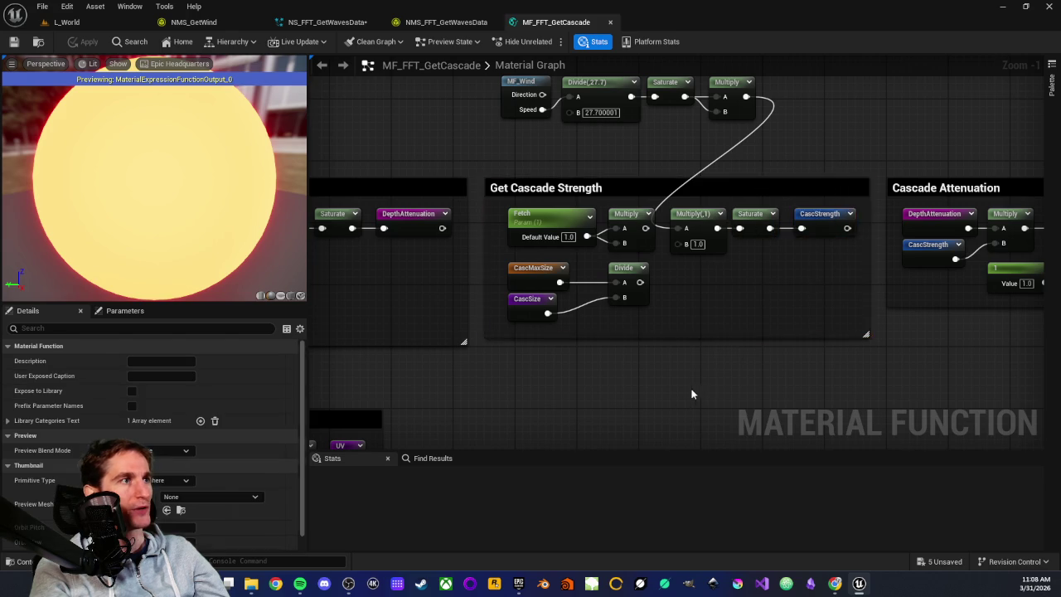
scroll(679, 406, down, 3)
scroll(589, 315, up, 5)
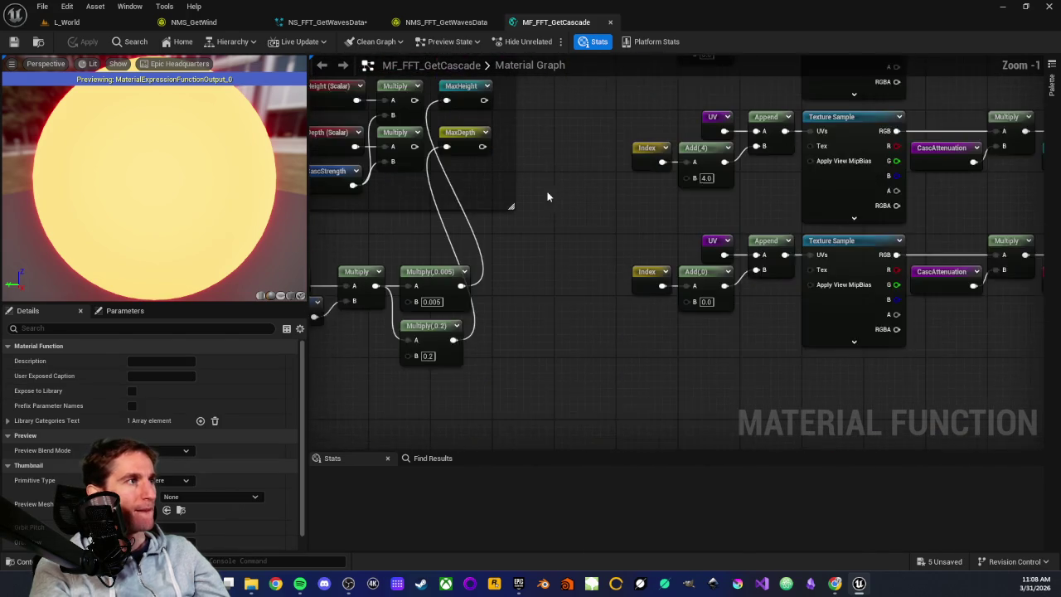
mouse_move(534, 235)
mouse_down()
mouse_move(585, 204)
mouse_move(603, 220)
mouse_up()
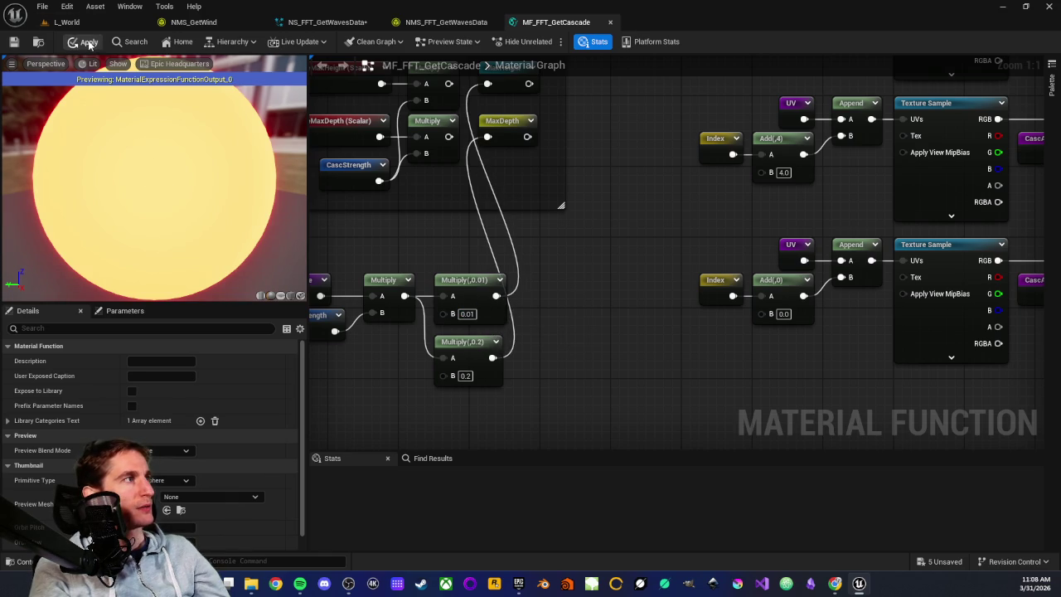
click(99, 23)
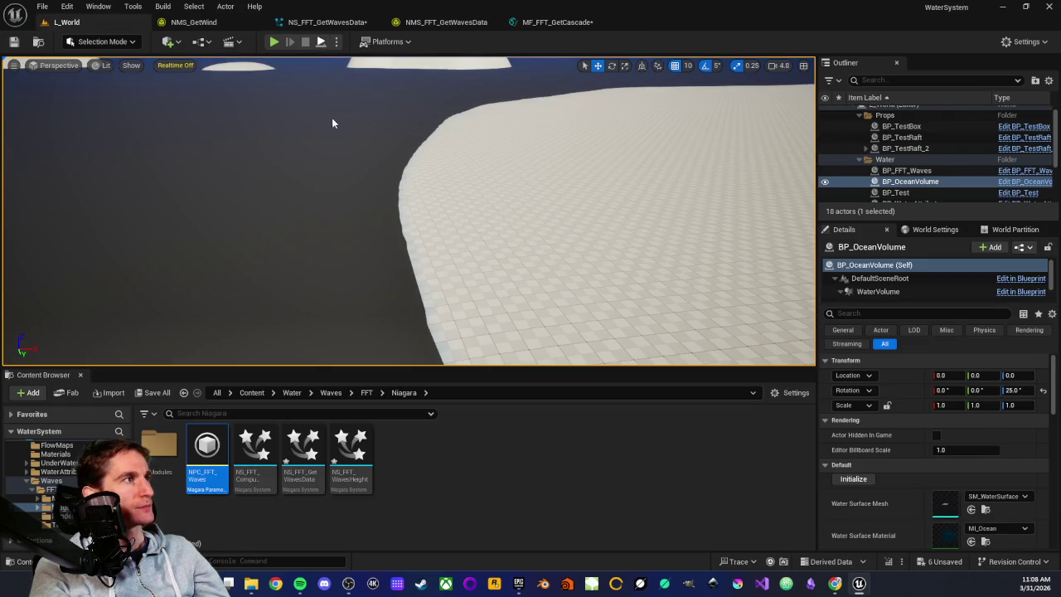
Step: Play L_World to watch the 0.01-factor waves washing over the island shore
key(alt+p)
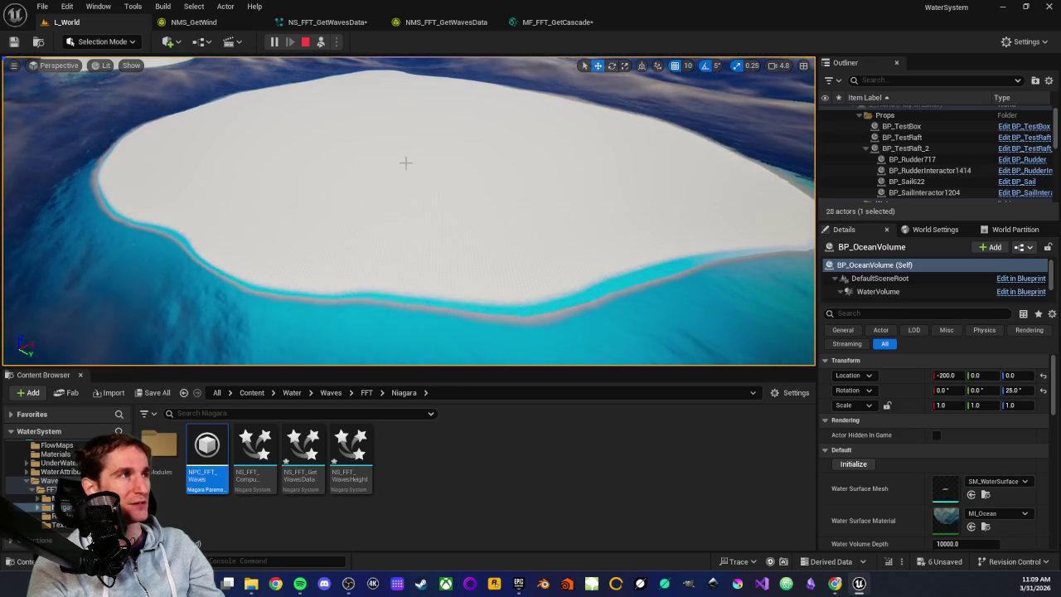
scroll(395, 181, up, 5)
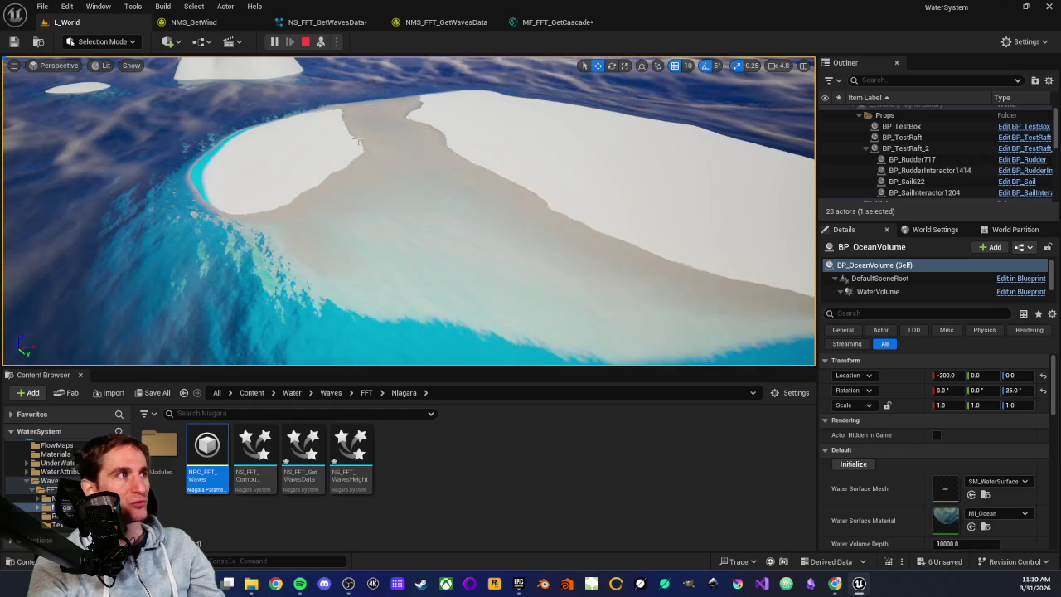
drag(626, 222, 594, 141)
drag(471, 150, 471, 179)
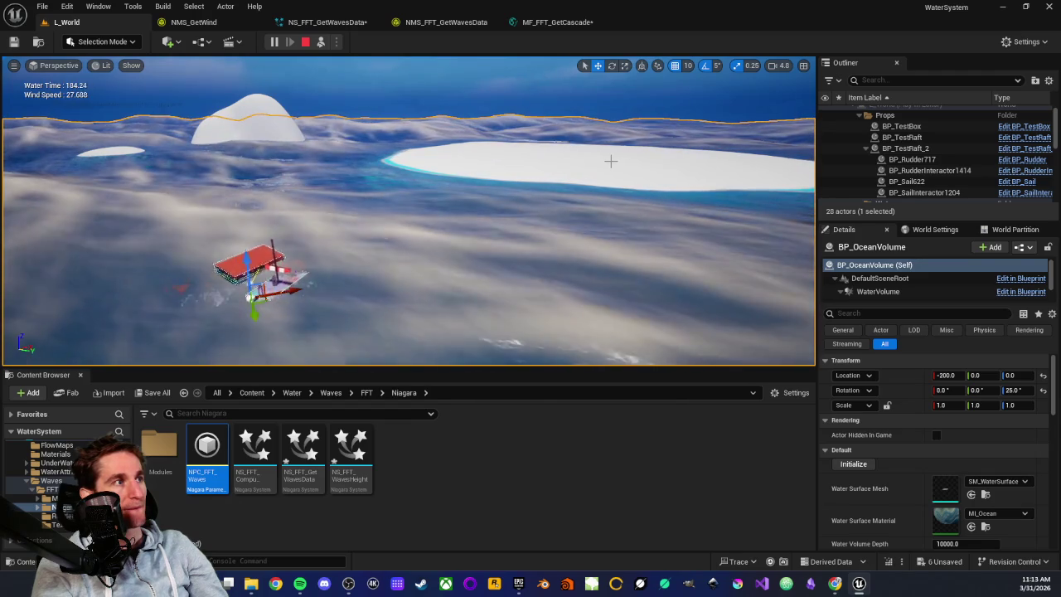
mouse_move(610, 161)
mouse_down()
mouse_move(467, 156)
mouse_move(530, 190)
mouse_up()
mouse_move(365, 203)
mouse_down()
mouse_move(367, 216)
mouse_move(324, 209)
mouse_up()
key(f)
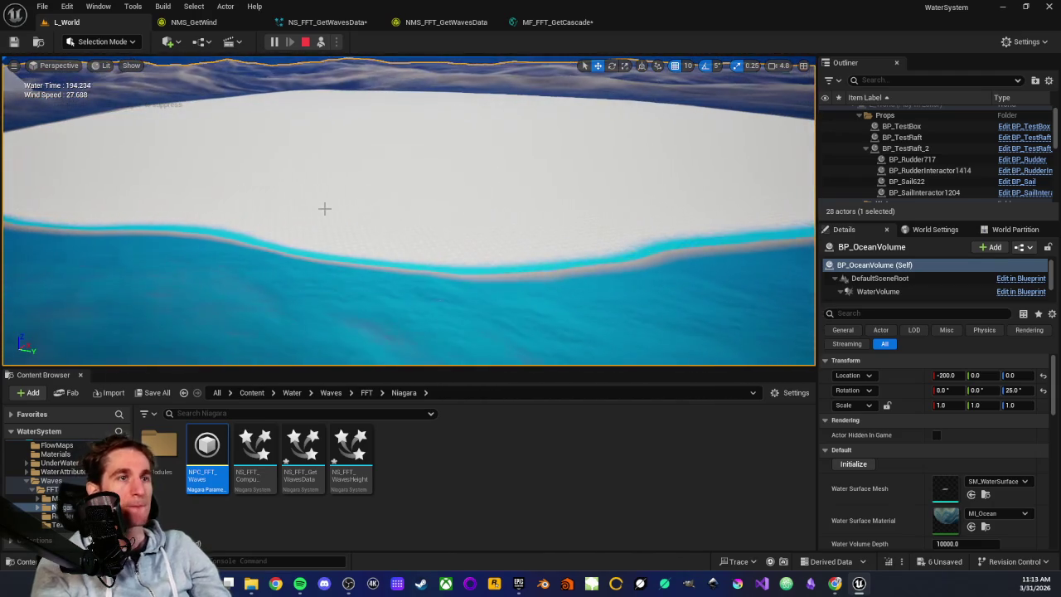
drag(353, 217, 317, 235)
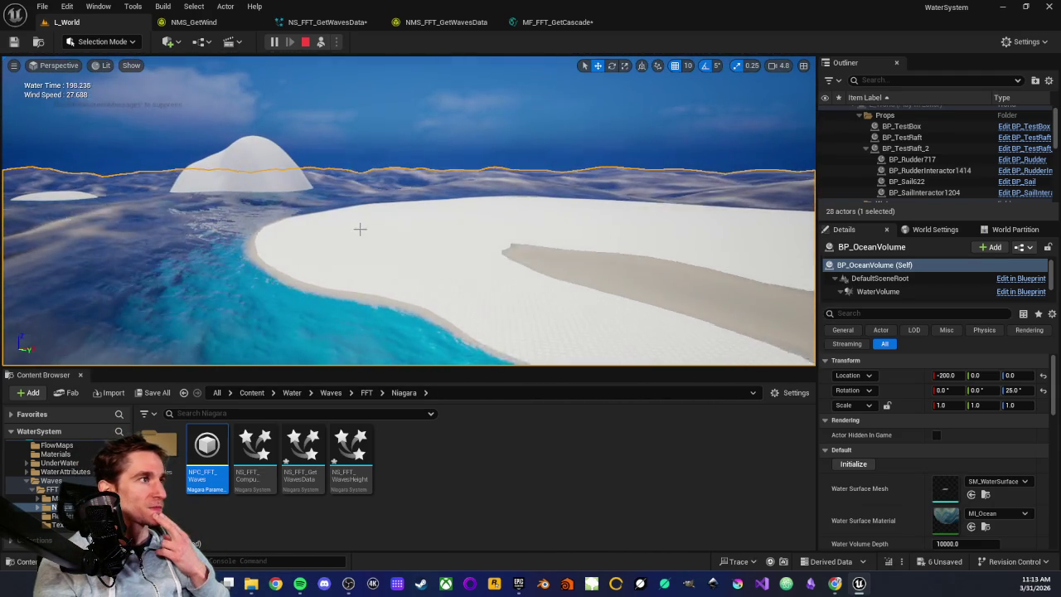
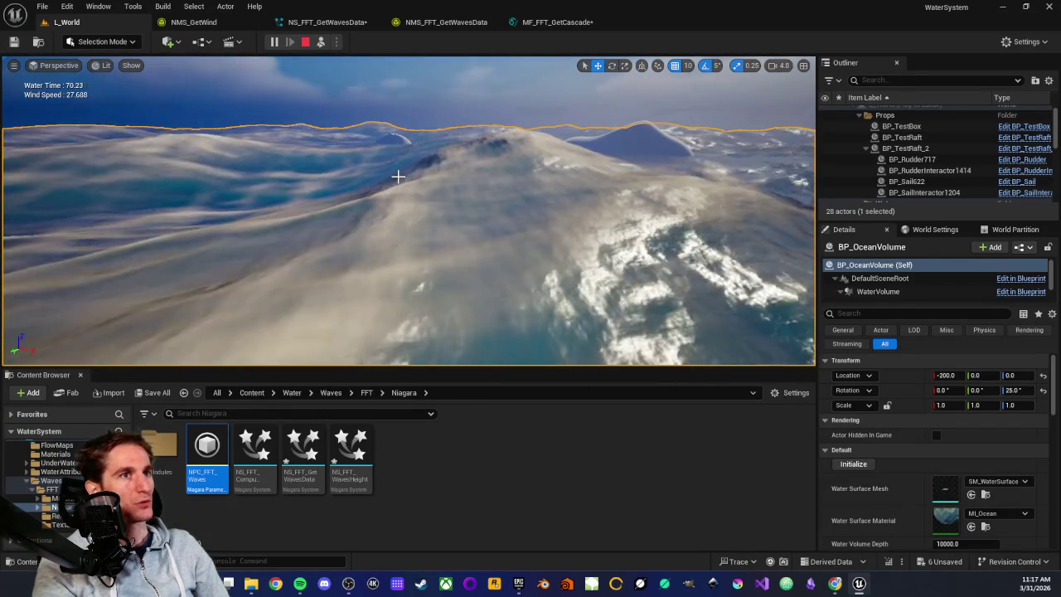
Step: Eject from the running game, stop it, then run and end a Simulate preview of the ocean
scroll(399, 176, down, 5)
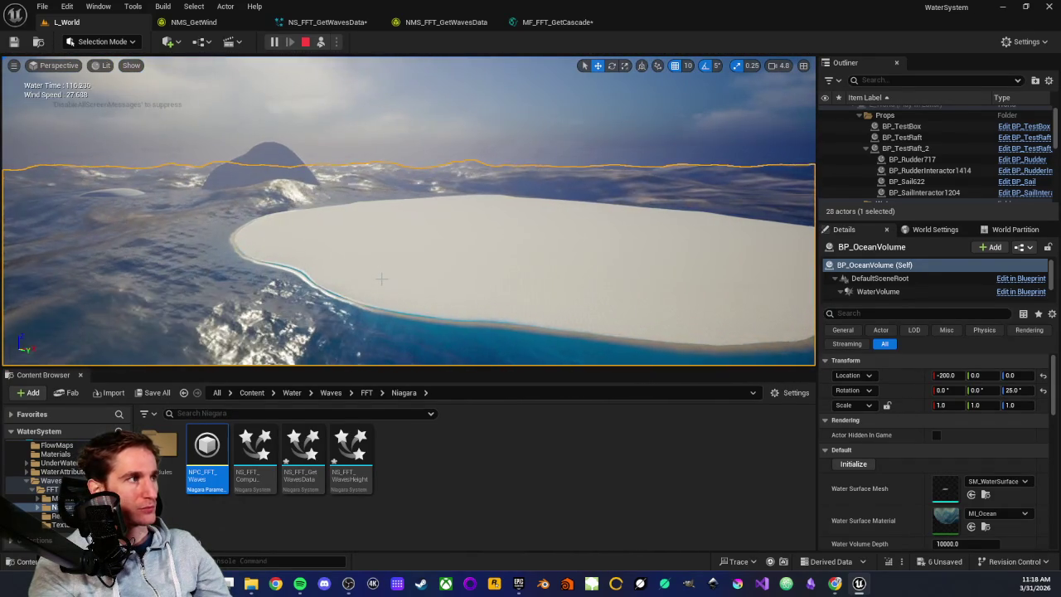
key(F8)
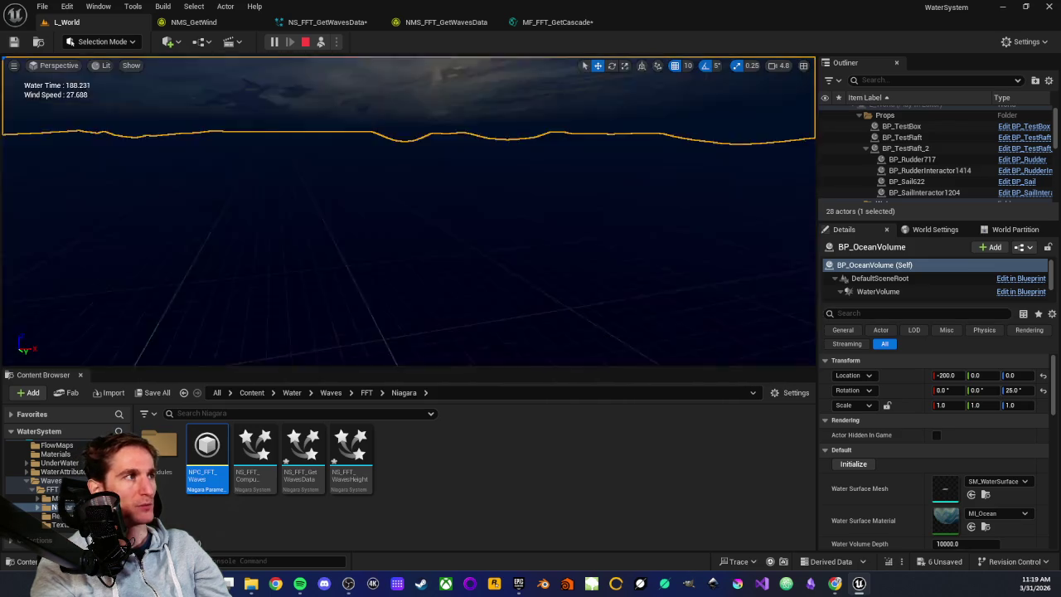
key(F8)
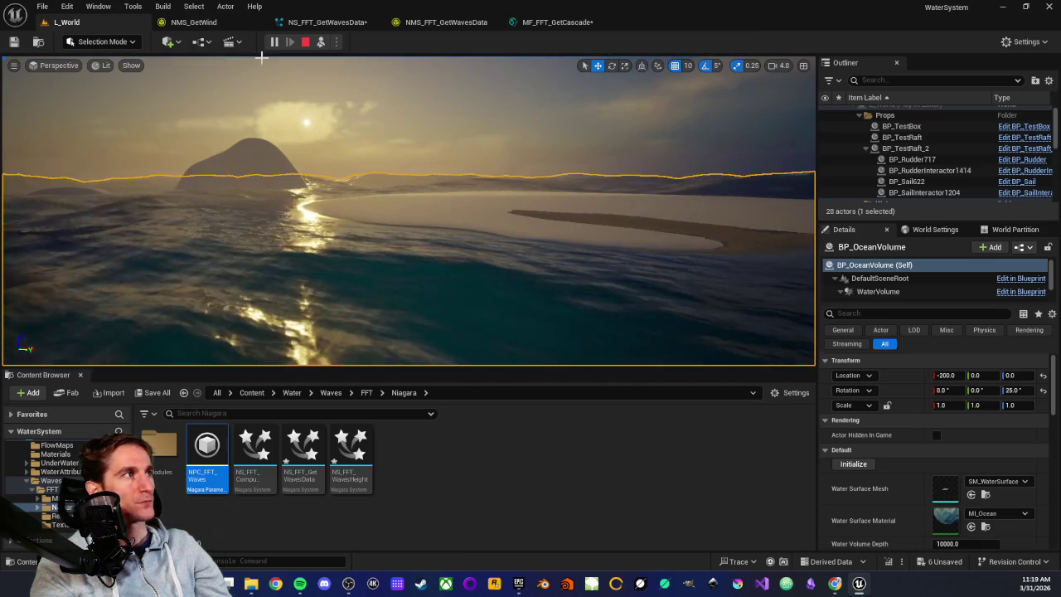
click(306, 41)
click(323, 43)
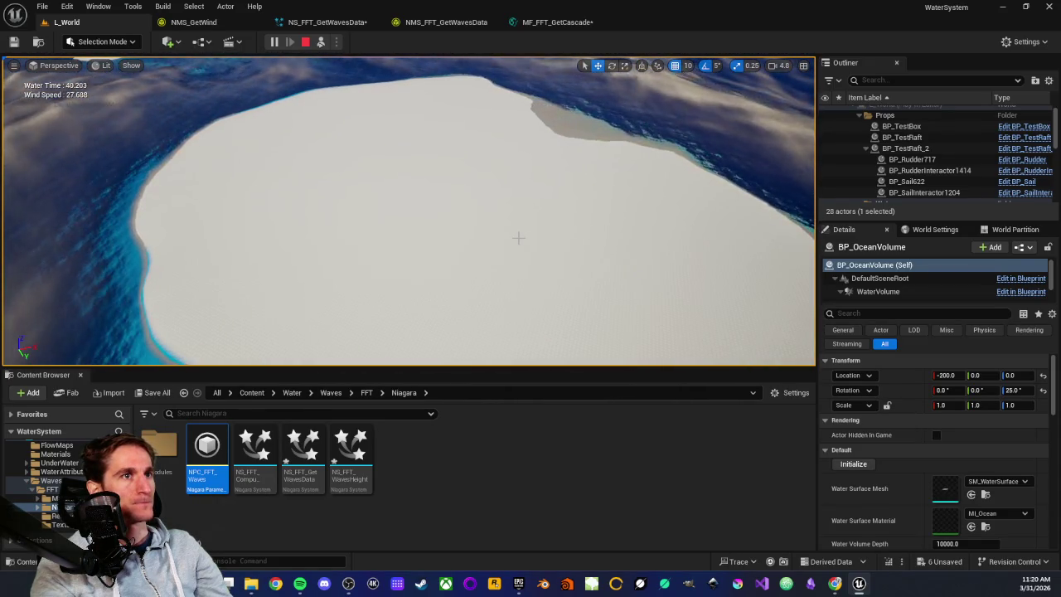
key(Escape)
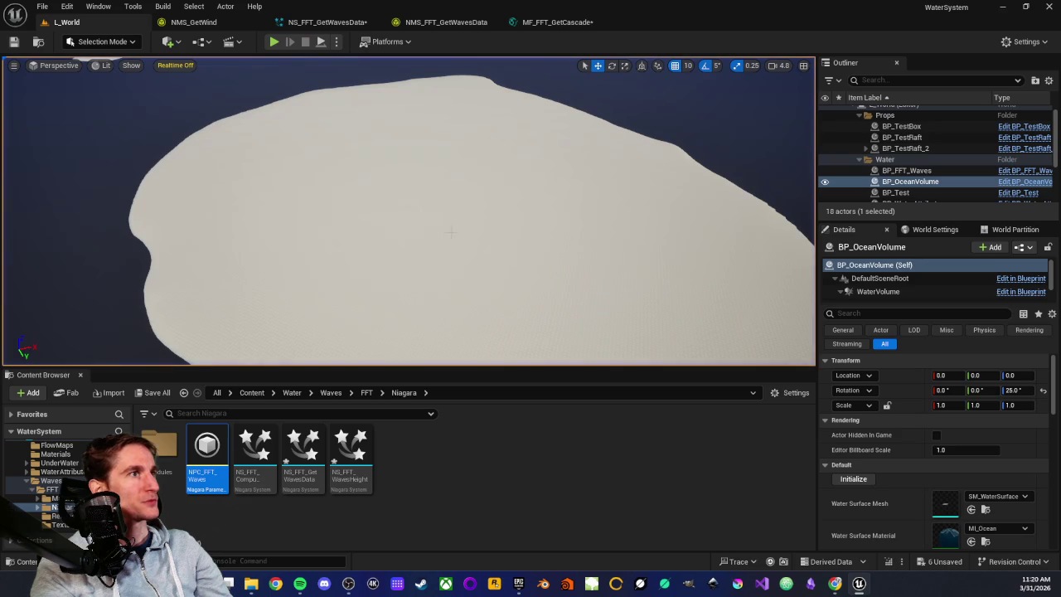
Step: Open the BP_OceanVolume Blueprint from the Outliner in its Viewport view
click(1024, 182)
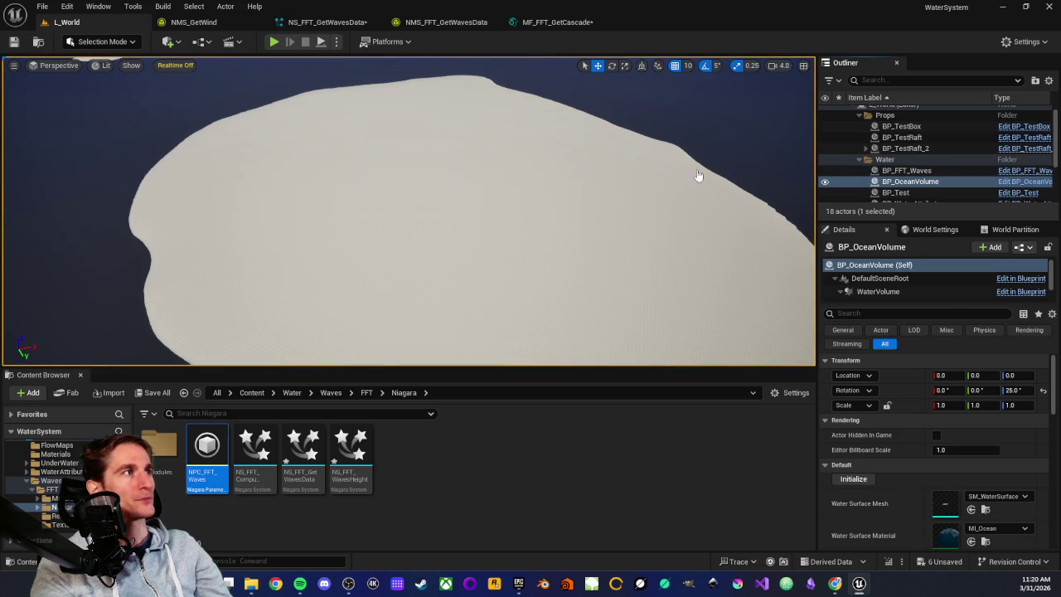
scroll(616, 173, down, 5)
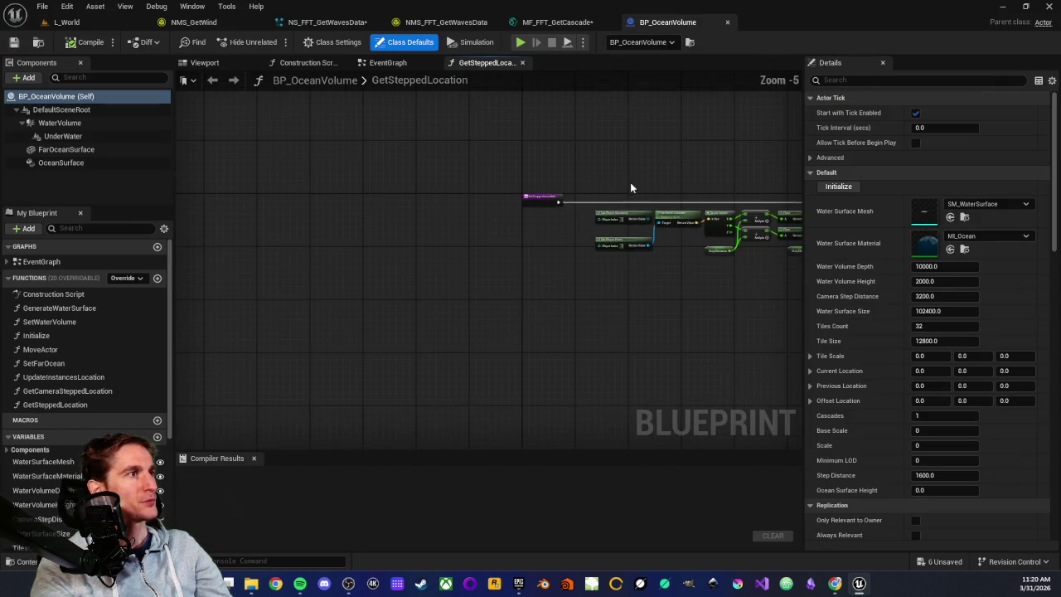
click(204, 63)
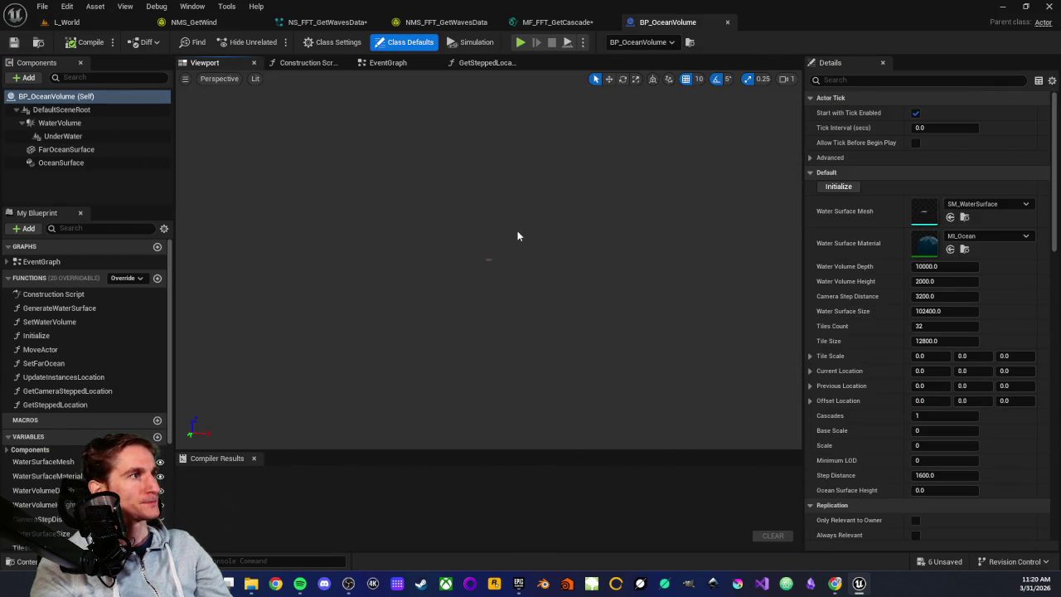
Step: Review WaterVolume, FarOceanSurface, OceanSurface and UnderWater settings, ending on UnderWater's post-process materials
click(49, 122)
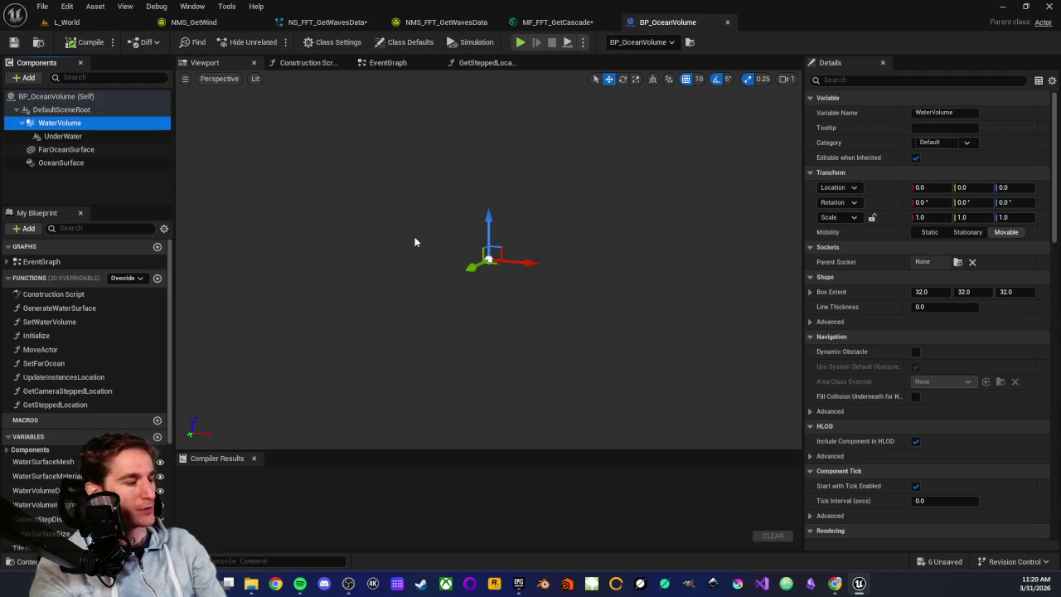
click(78, 163)
click(82, 153)
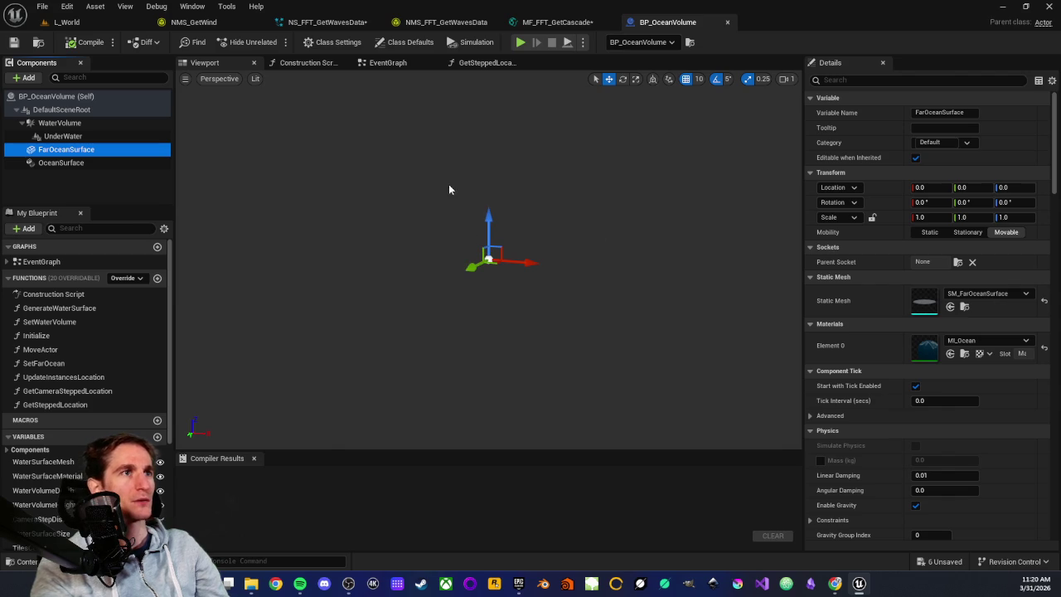
click(62, 110)
click(73, 124)
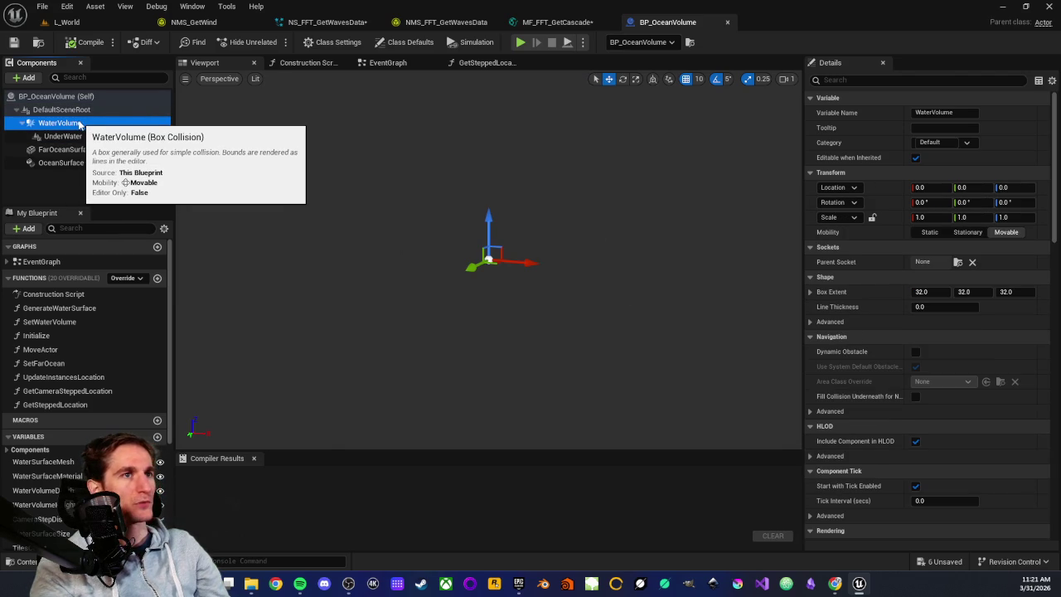
click(75, 136)
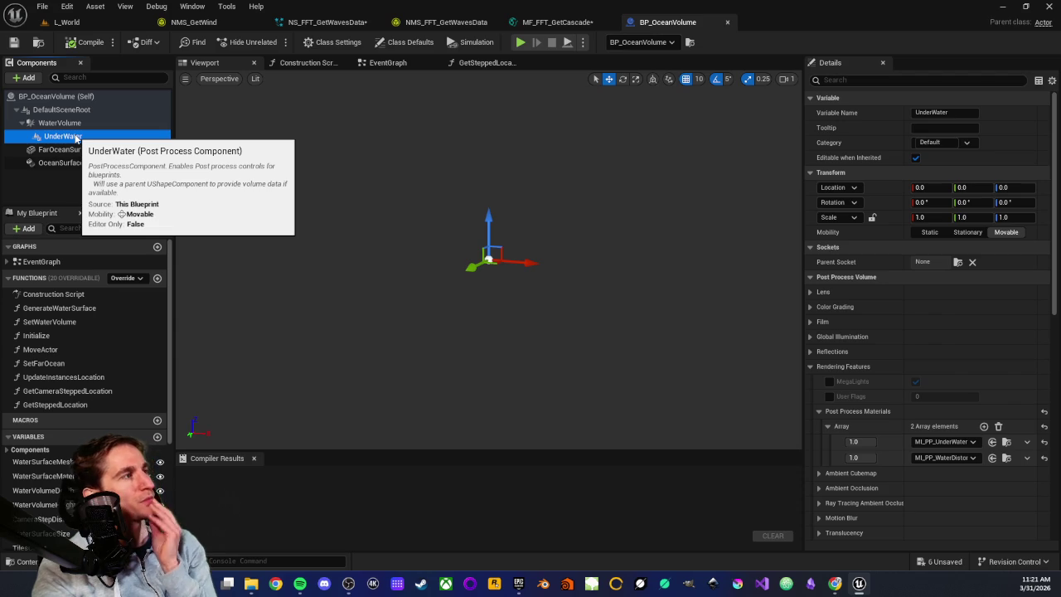
click(55, 149)
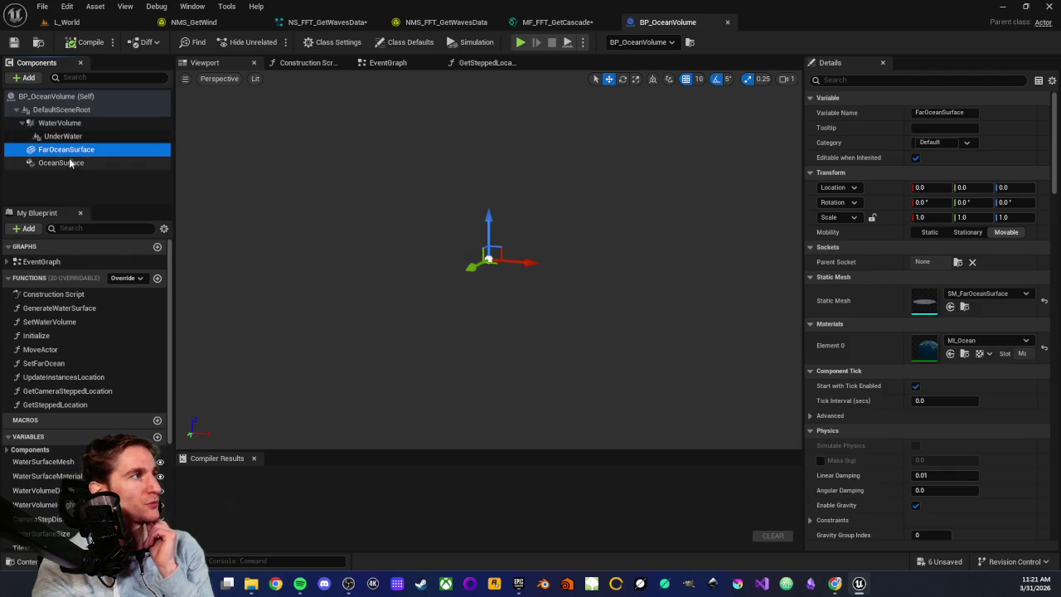
click(68, 163)
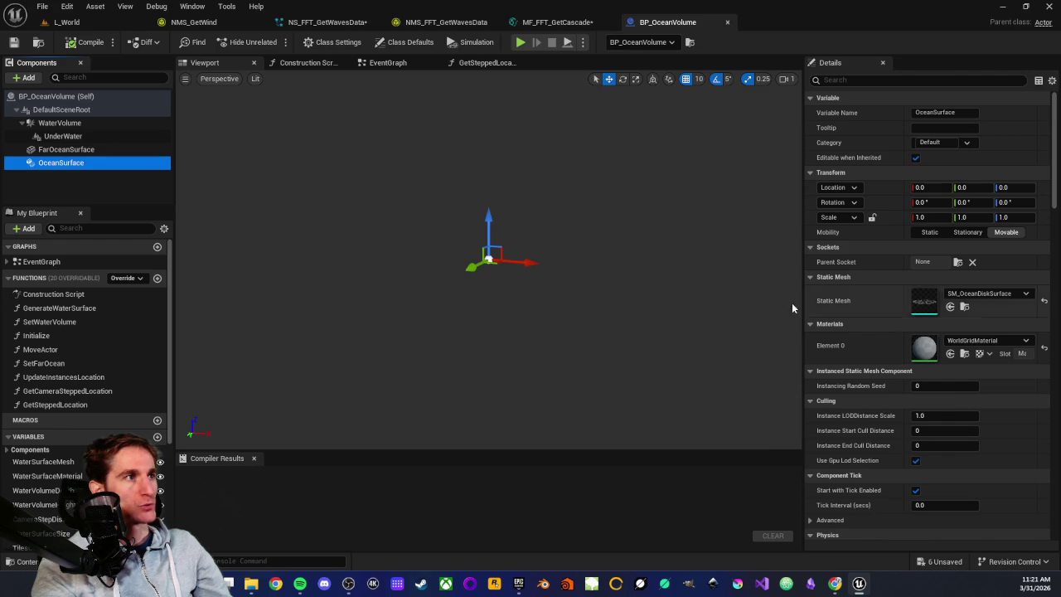
click(68, 135)
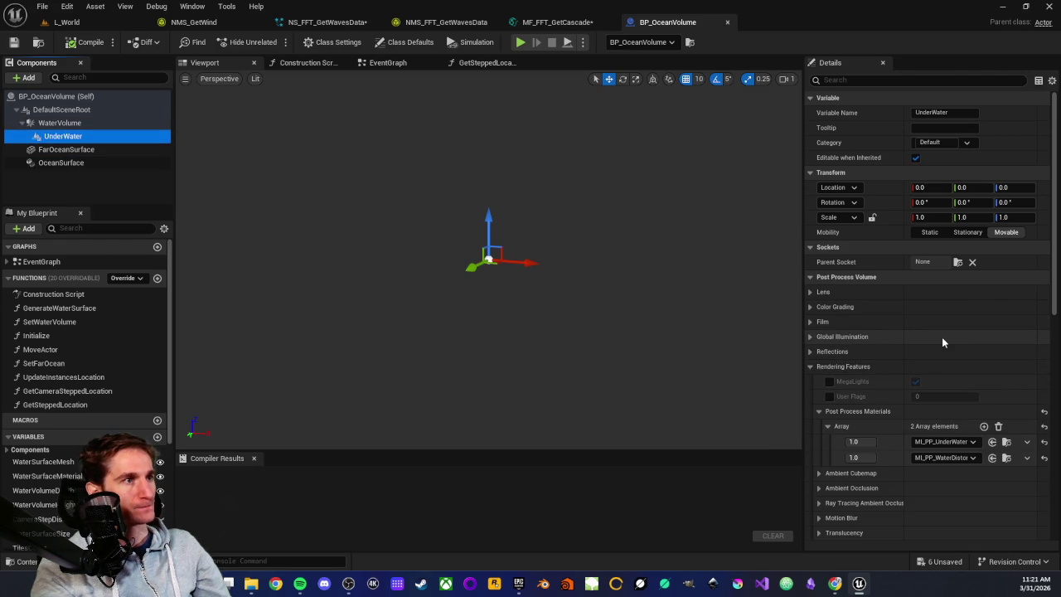
scroll(941, 337, down, 2)
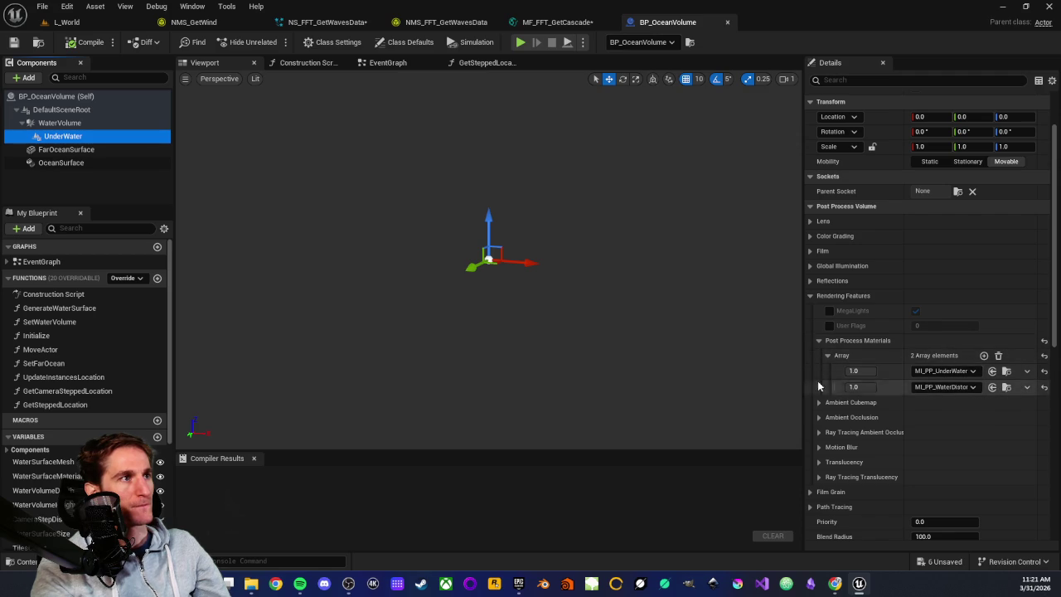
scroll(851, 439, down, 2)
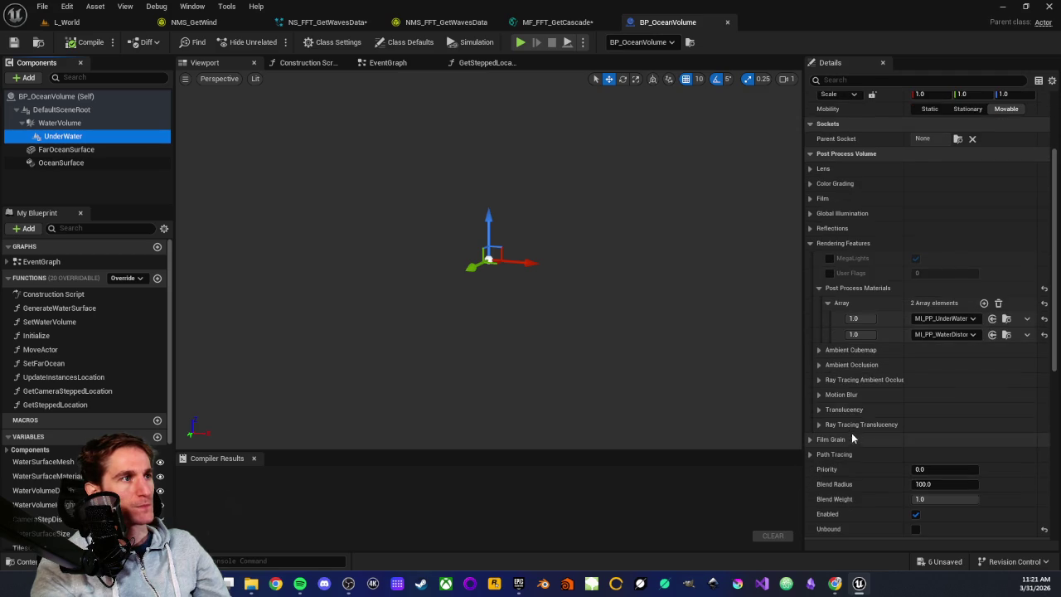
scroll(859, 374, down, 1)
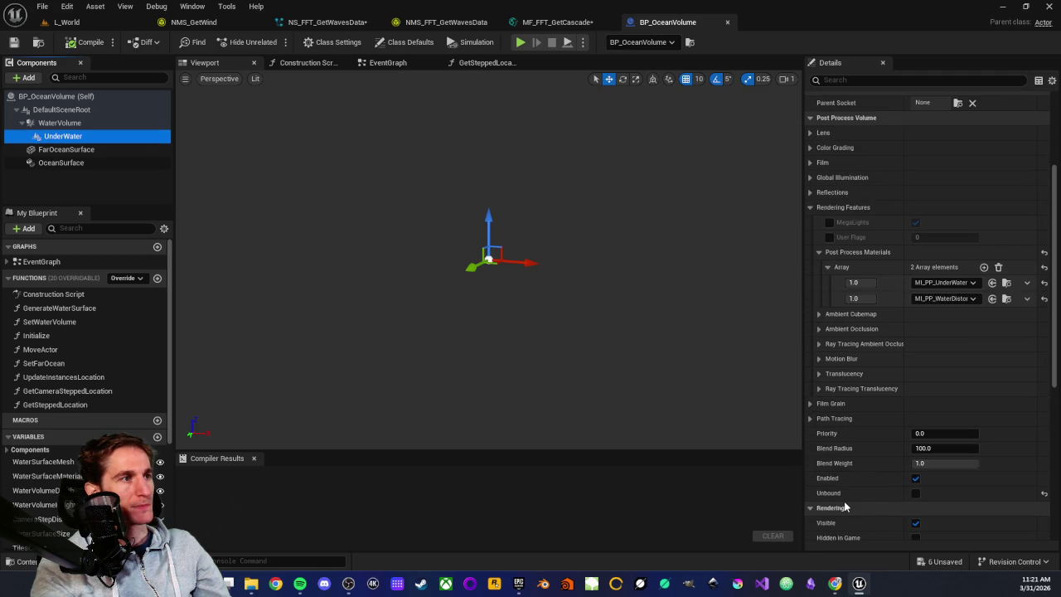
scroll(857, 458, up, 5)
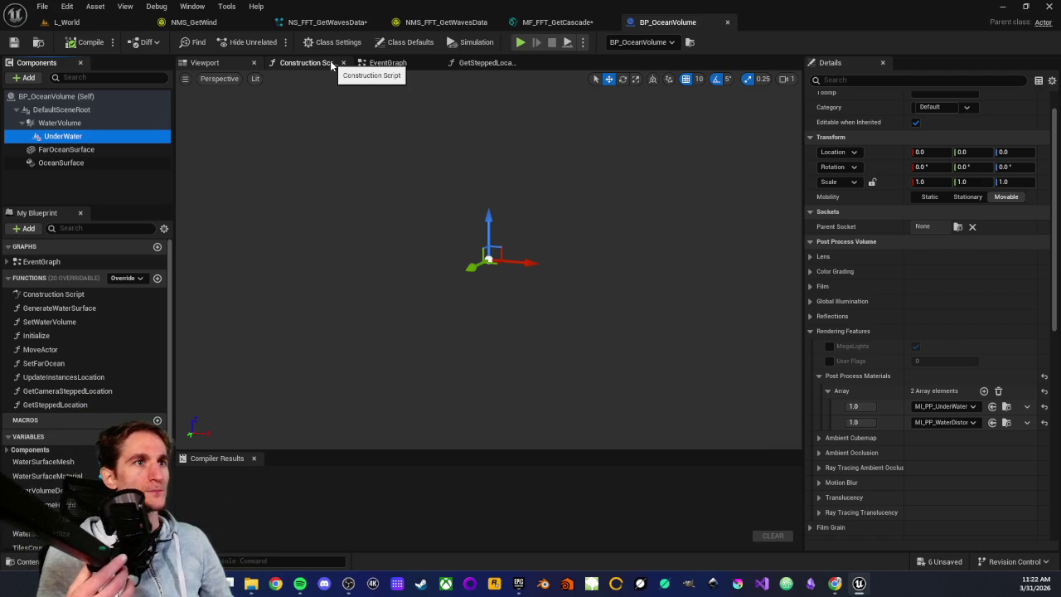
Step: Check the FarOceanSurface mesh and material, then switch to the NMS_GetWind module script
click(71, 149)
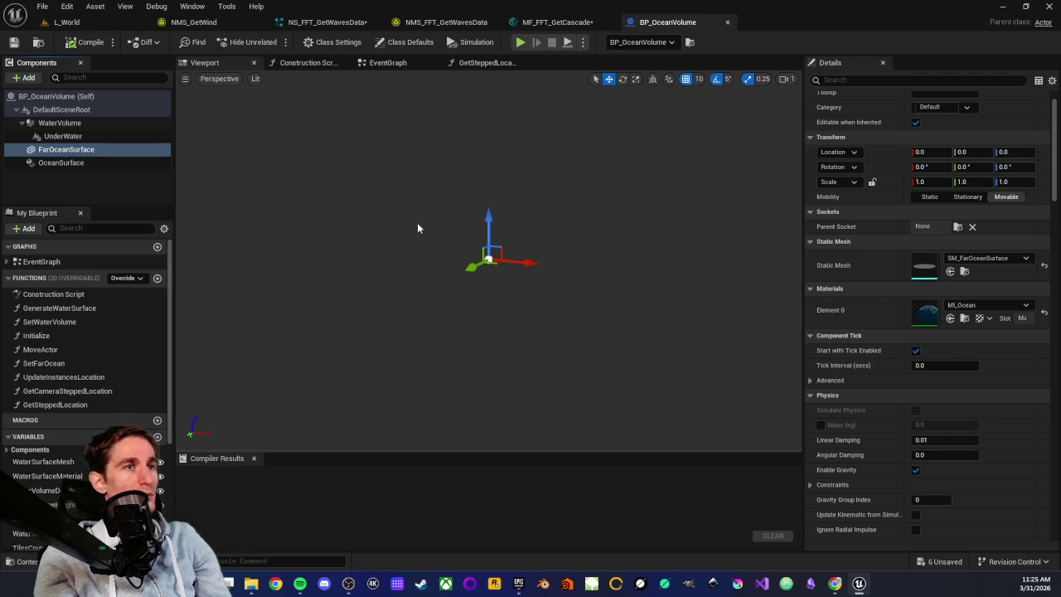
click(201, 26)
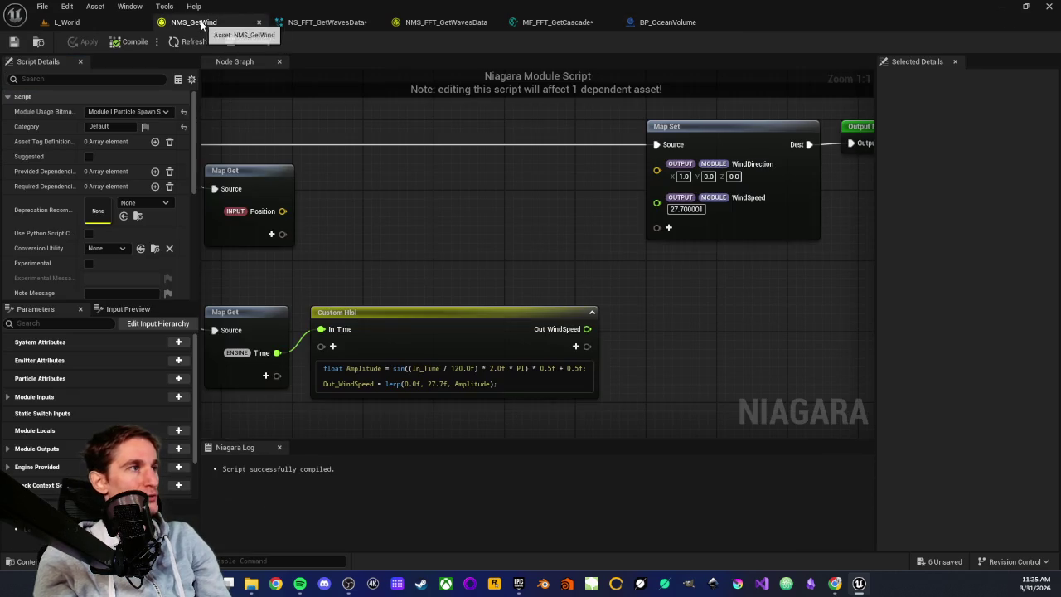
Step: Connect Out_WindSpeed to the Output Module's WindSpeed input and apply the change
mouse_move(425, 232)
mouse_down()
mouse_move(567, 227)
mouse_move(589, 237)
mouse_move(515, 255)
mouse_up()
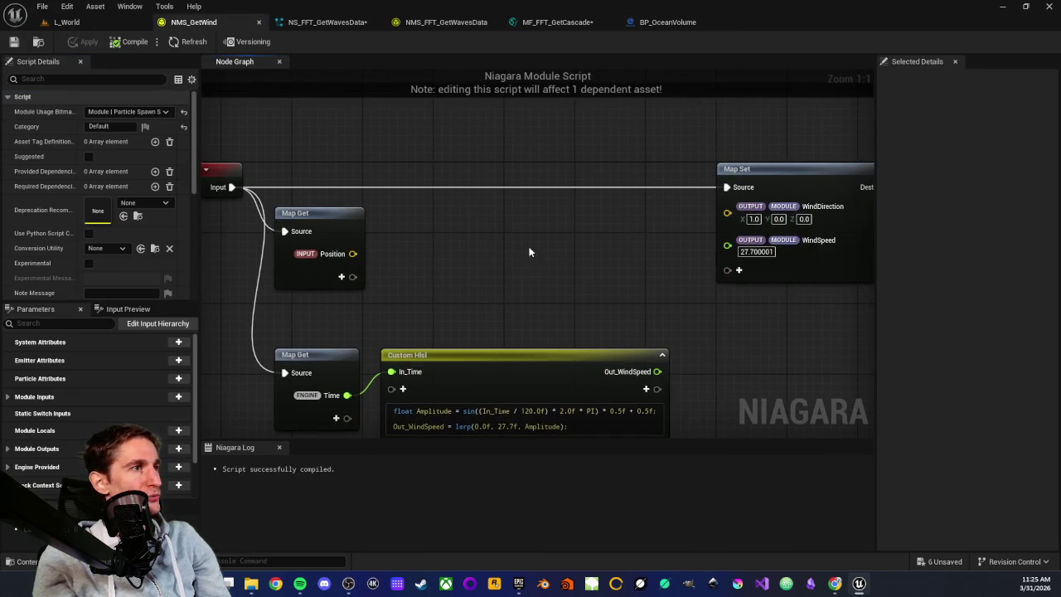
scroll(503, 241, down, 3)
scroll(503, 241, up, 3)
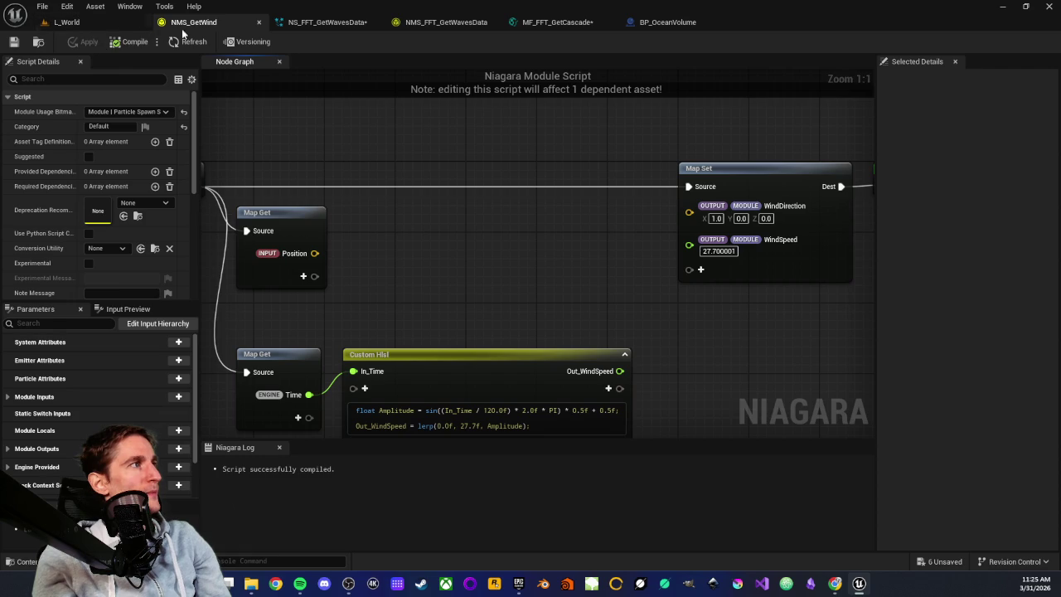
drag(533, 276, 467, 257)
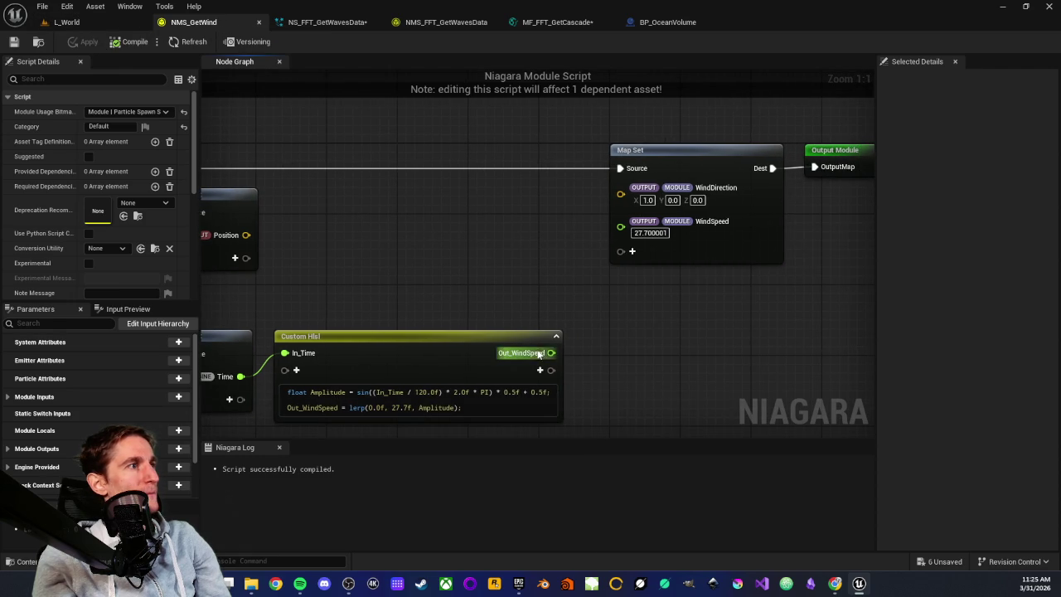
drag(551, 352, 621, 221)
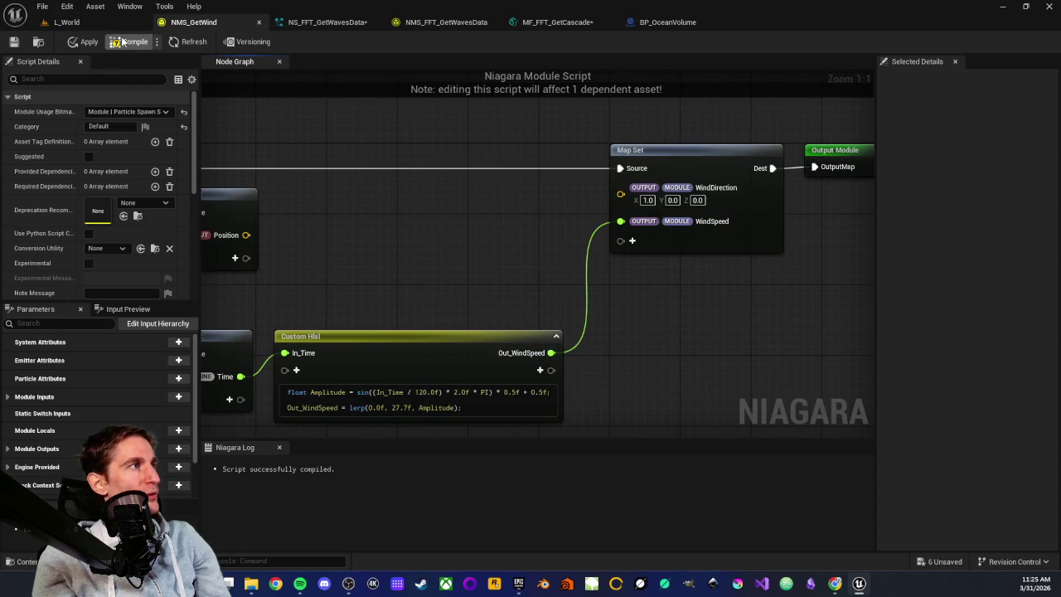
click(84, 41)
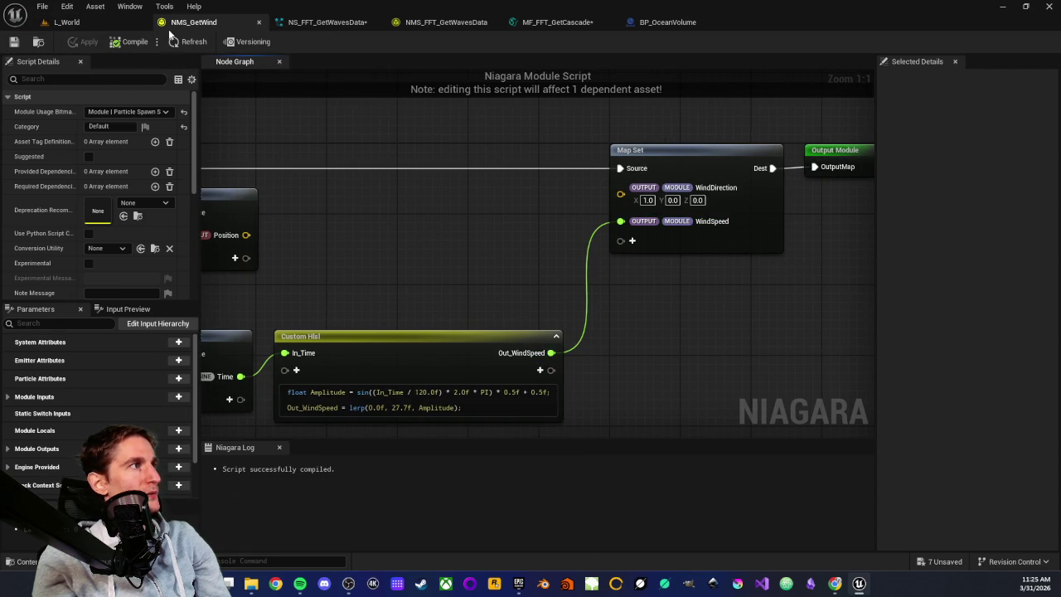
Step: Close the NMS_GetWind, NS_FFT_GetWavesData and NMS_FFT_GetWavesData tabs
middle_click(199, 23)
click(203, 23)
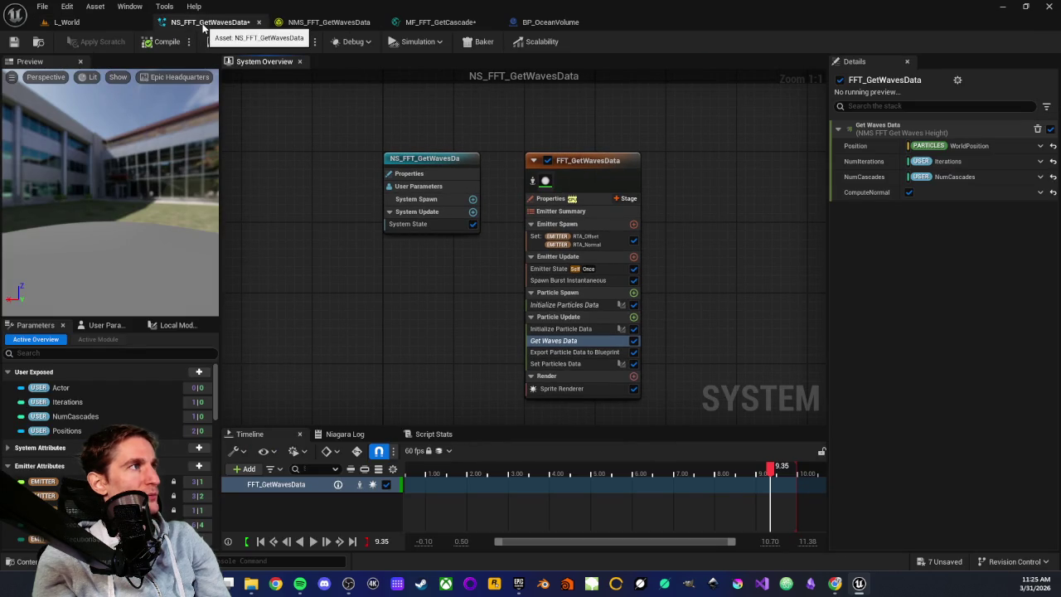
middle_click(203, 24)
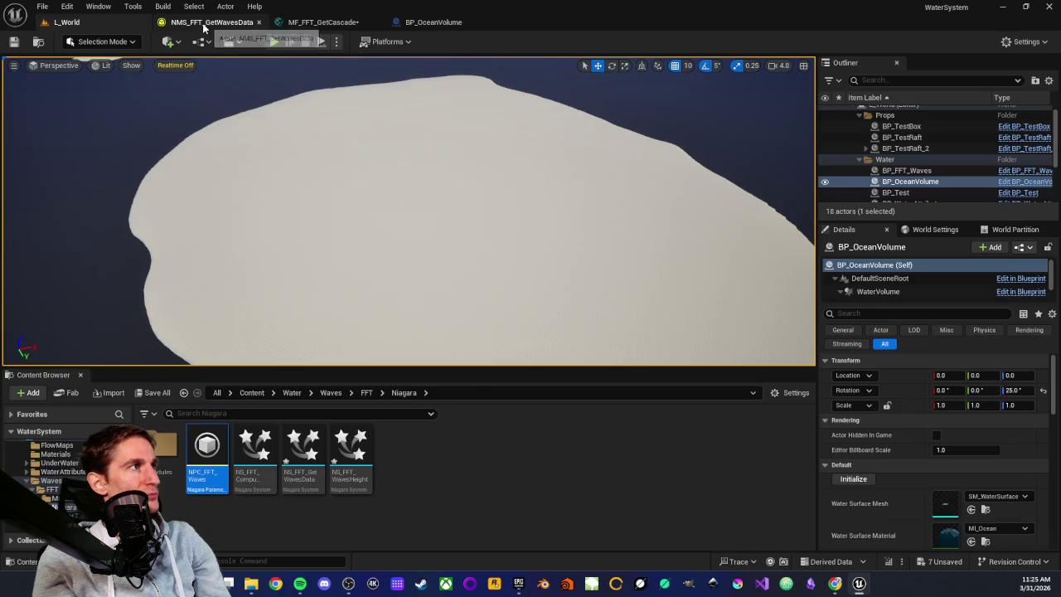
click(204, 23)
scroll(430, 247, down, 1)
scroll(293, 190, up, 1)
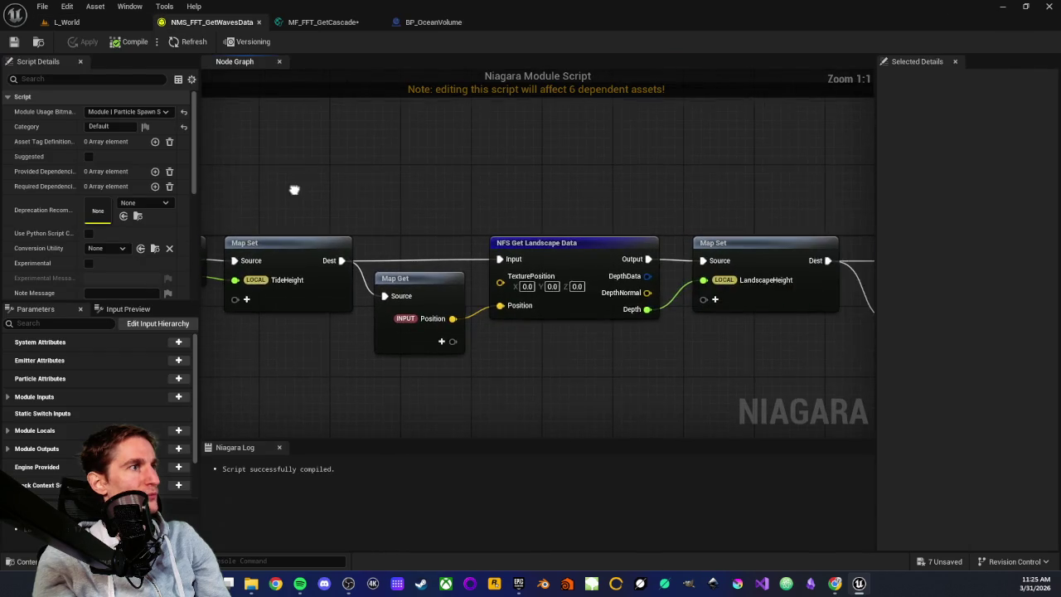
scroll(421, 209, down, 2)
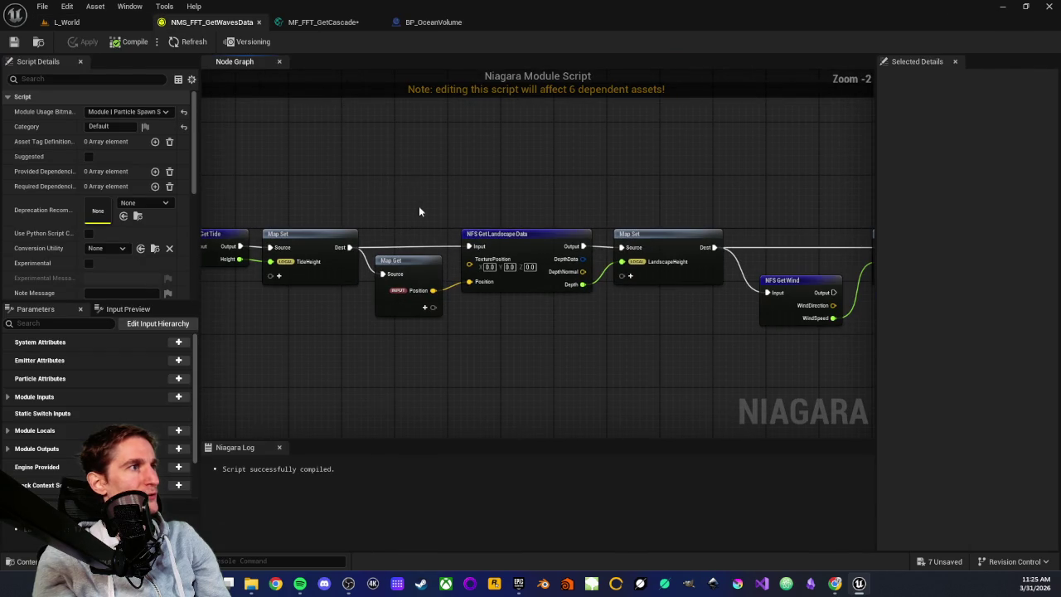
middle_click(208, 25)
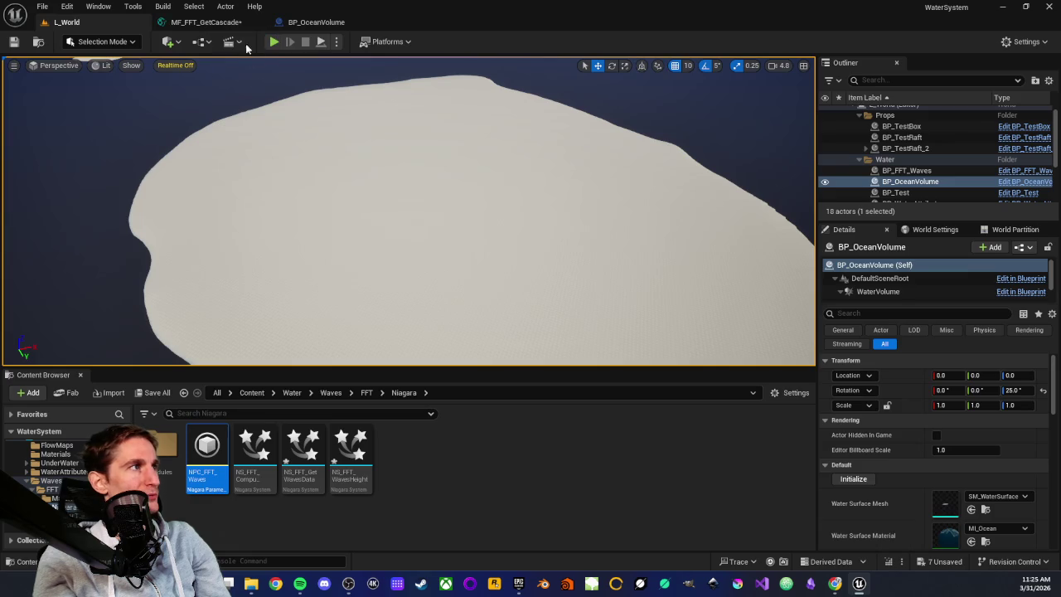
Step: Review and close the MF_FFT_GetCascade material function, returning to BP_OceanVolume
click(211, 24)
scroll(587, 277, down, 2)
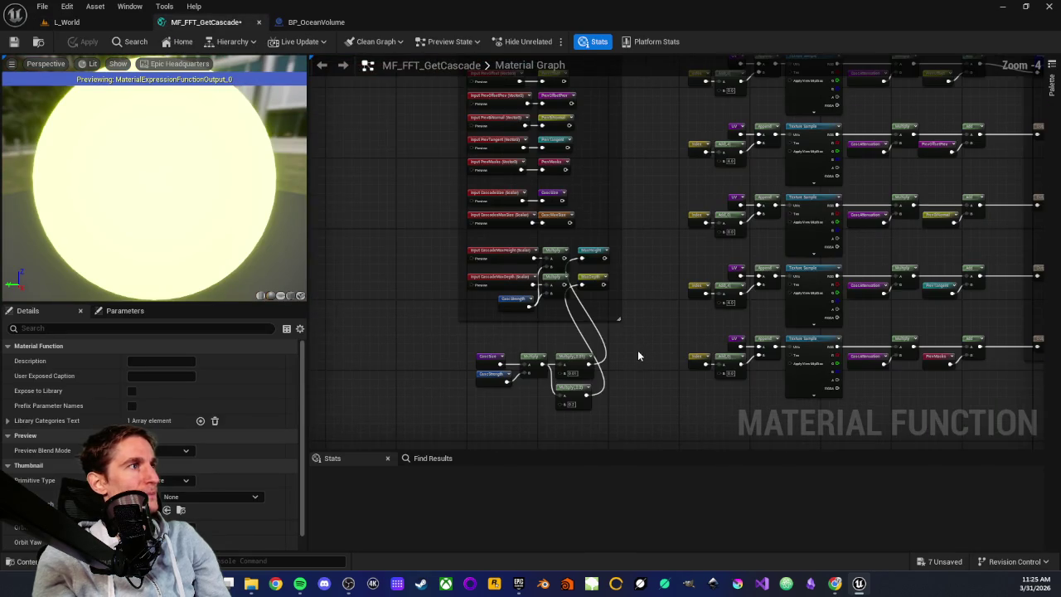
scroll(547, 379, down, 2)
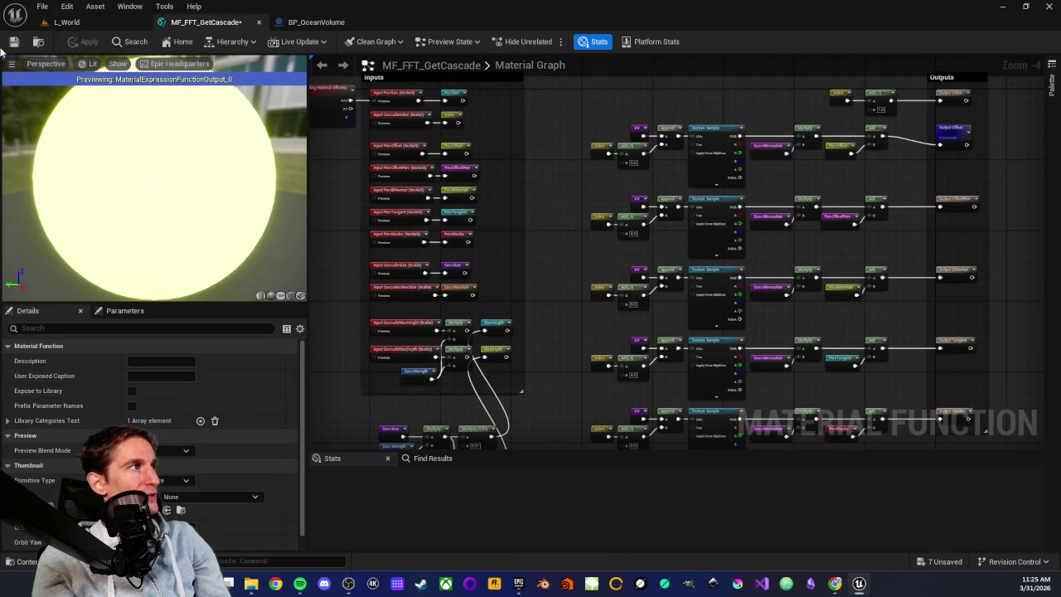
middle_click(214, 23)
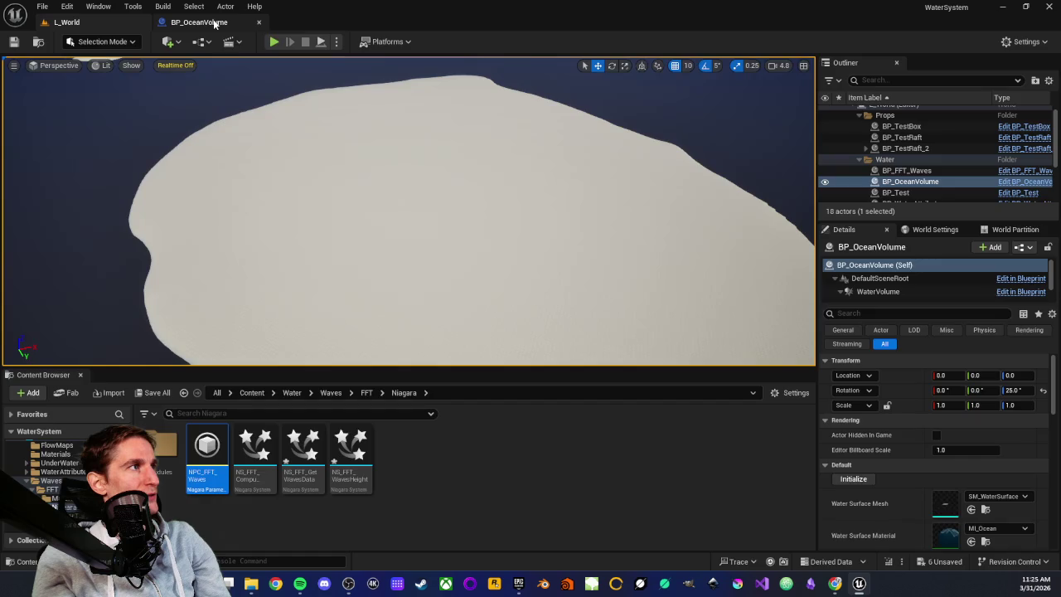
click(214, 23)
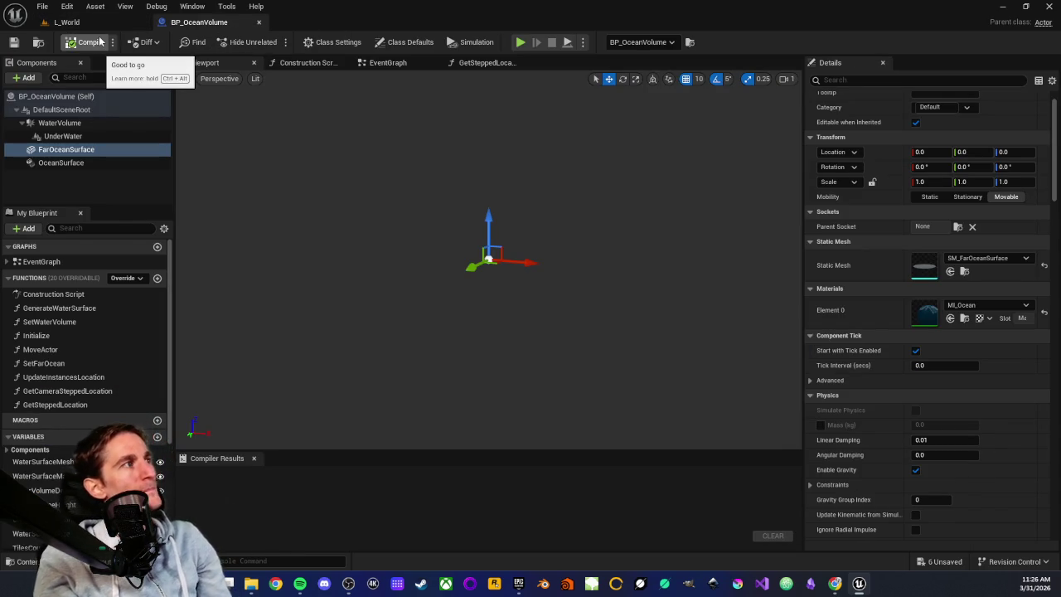
Step: Save all assets, then run a Simulate test of L_World and stop it
key(ctrl+shift+s)
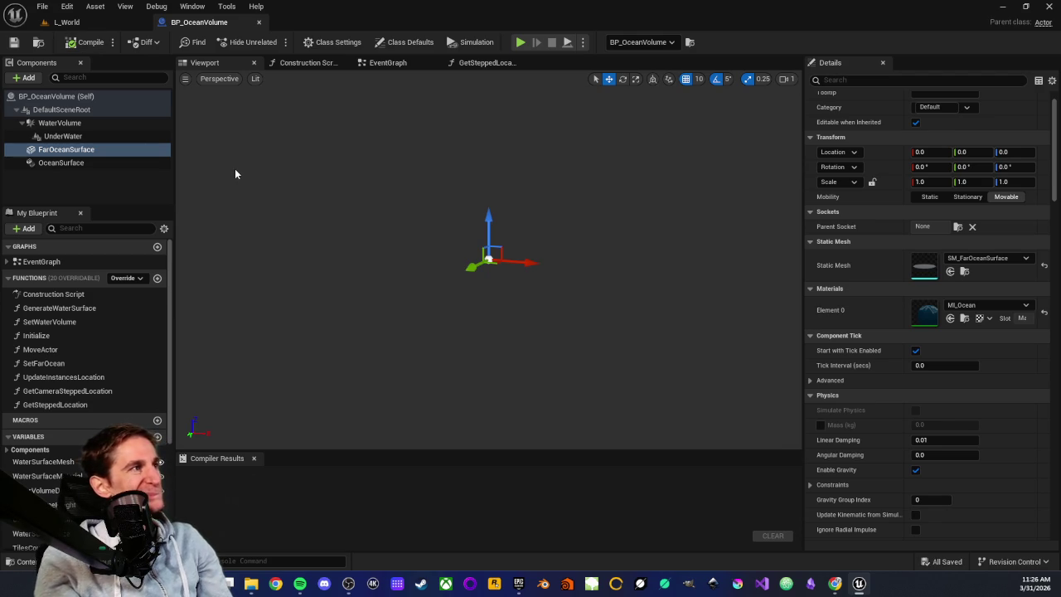
click(62, 25)
click(320, 41)
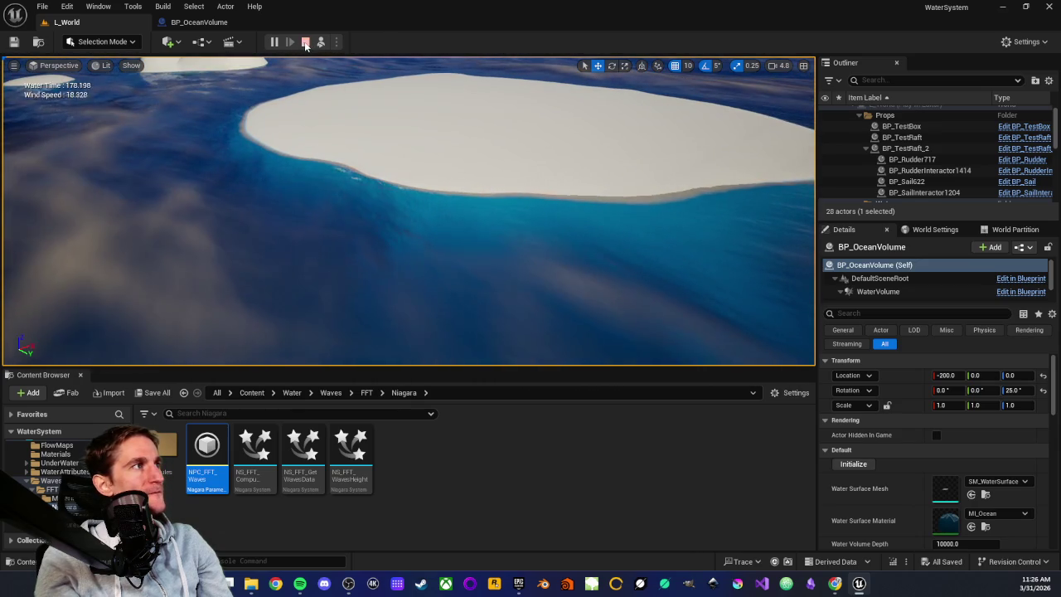
click(305, 42)
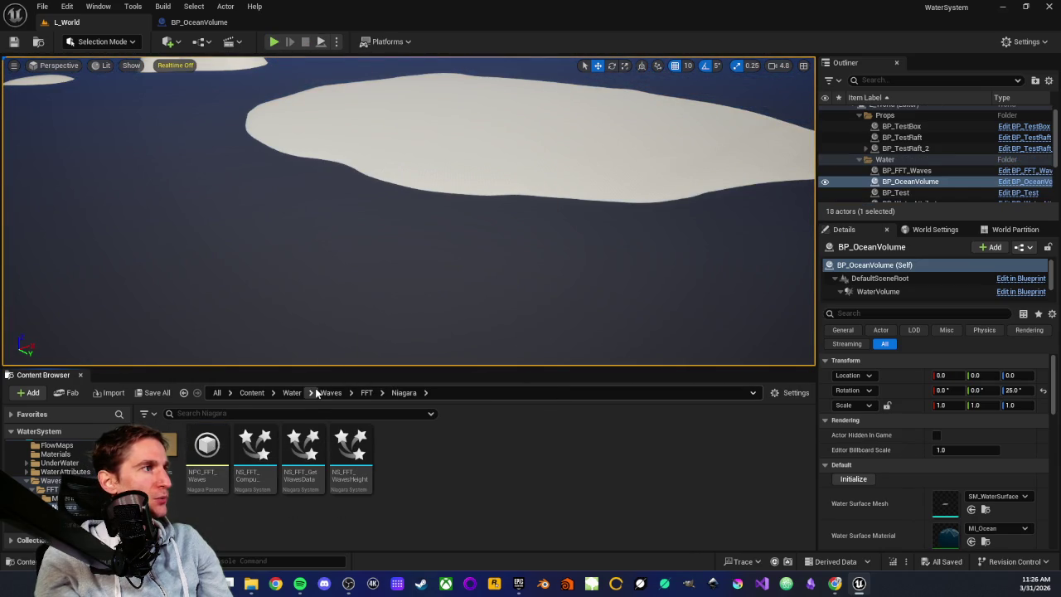
Step: Navigate the Content Browser up through FFT and Waves to the Water folder
click(365, 393)
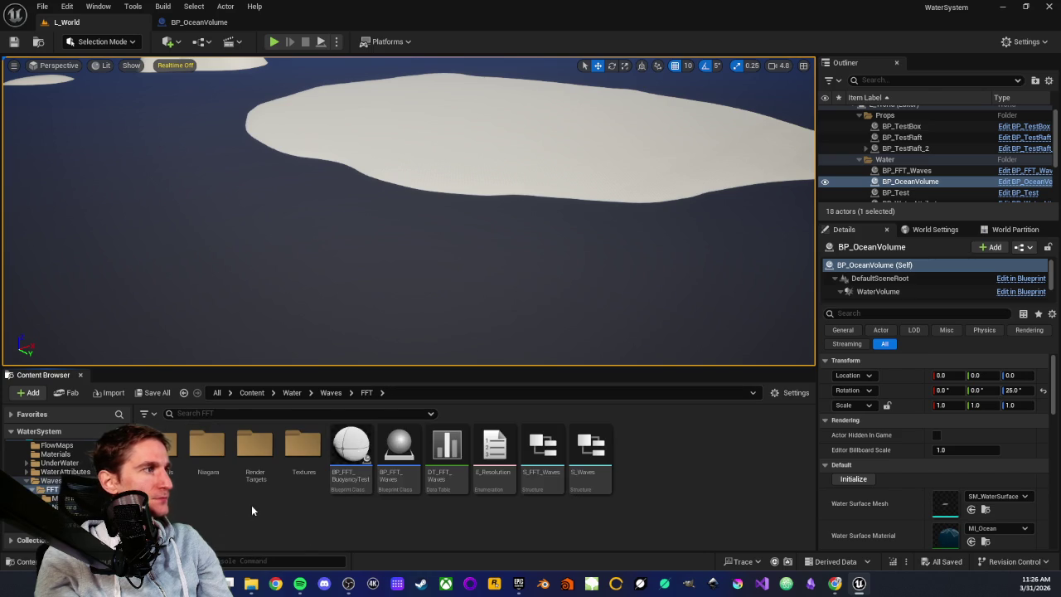
click(332, 392)
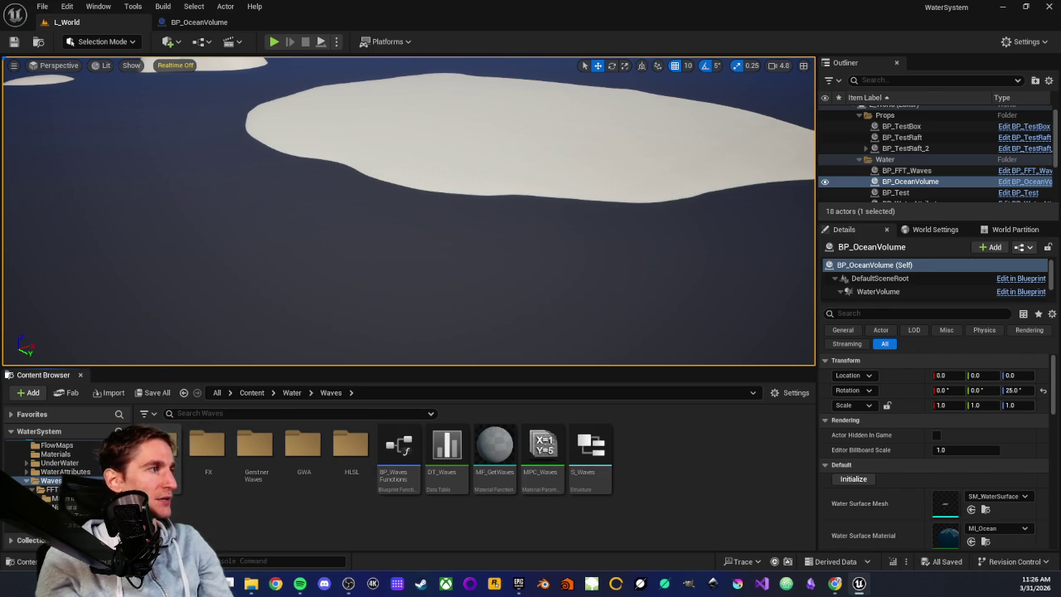
click(292, 393)
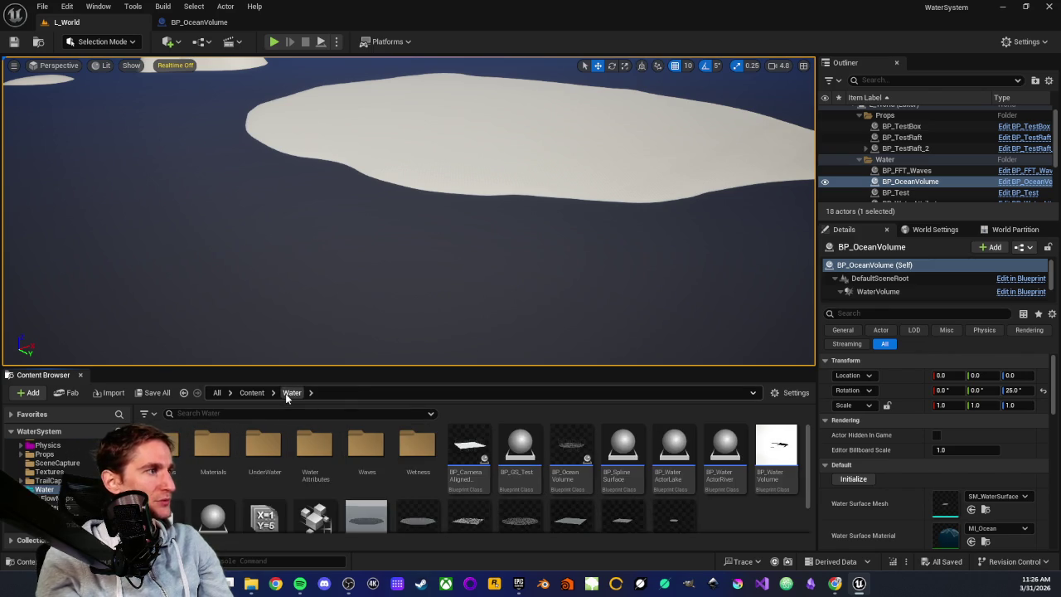
scroll(340, 486, down, 1)
scroll(248, 464, up, 1)
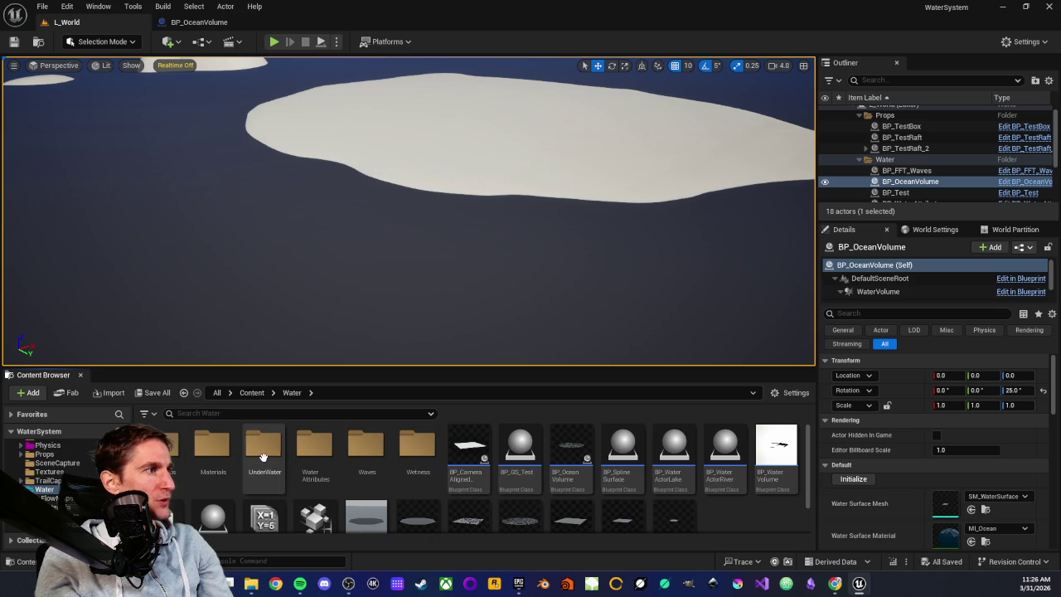
click(28, 392)
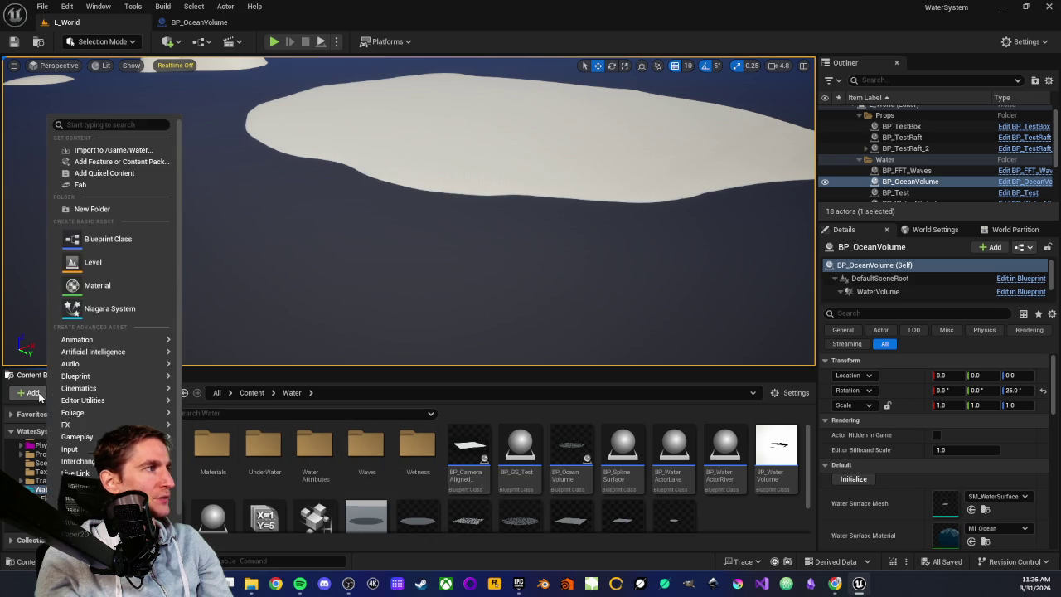
Step: Create a folder named NonWater inside Water and open it
click(93, 209)
text(Non)
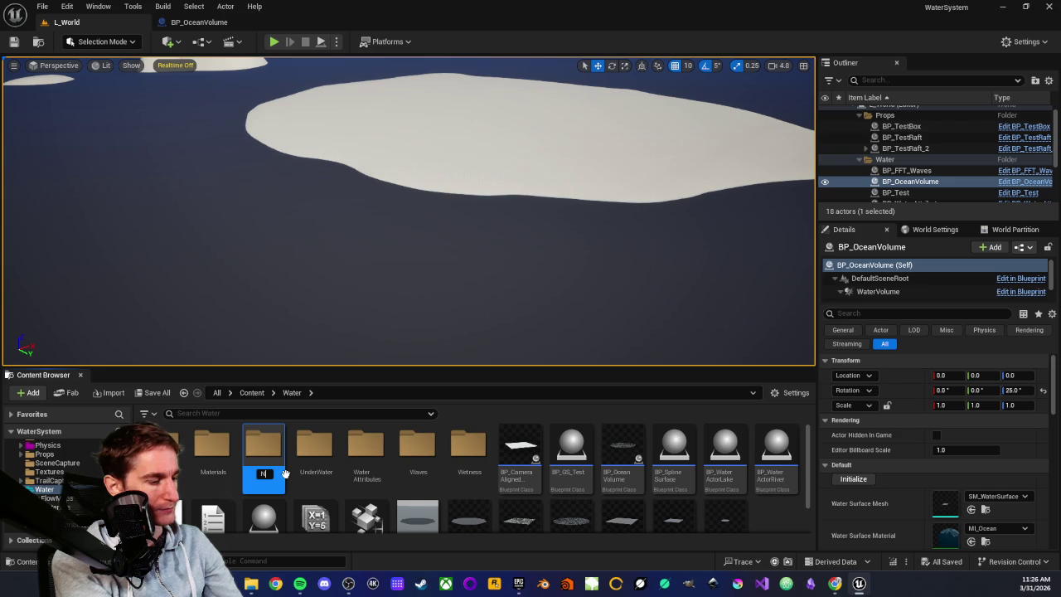
text(W)
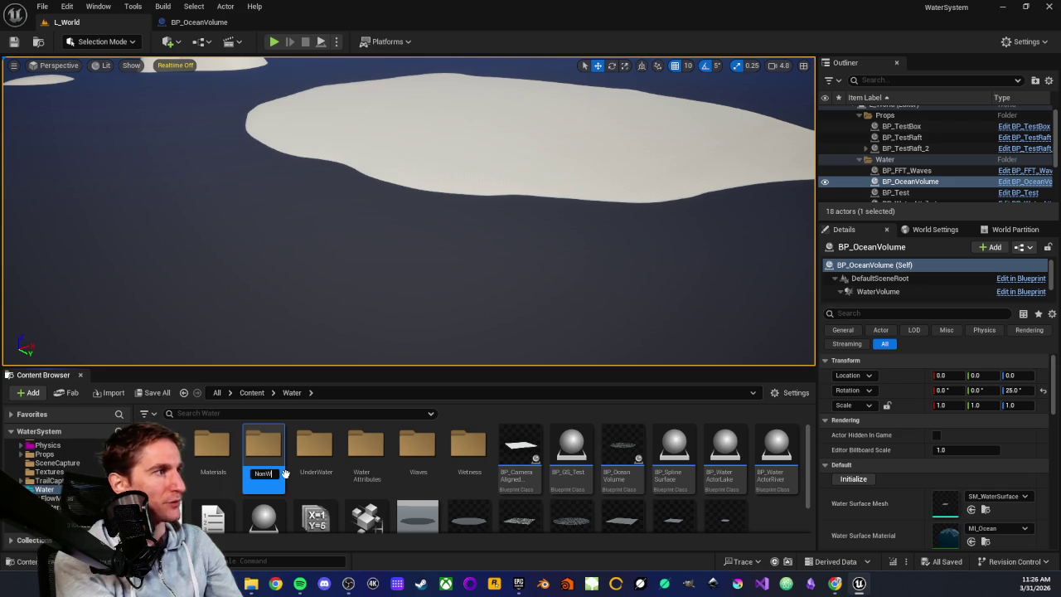
text(ater)
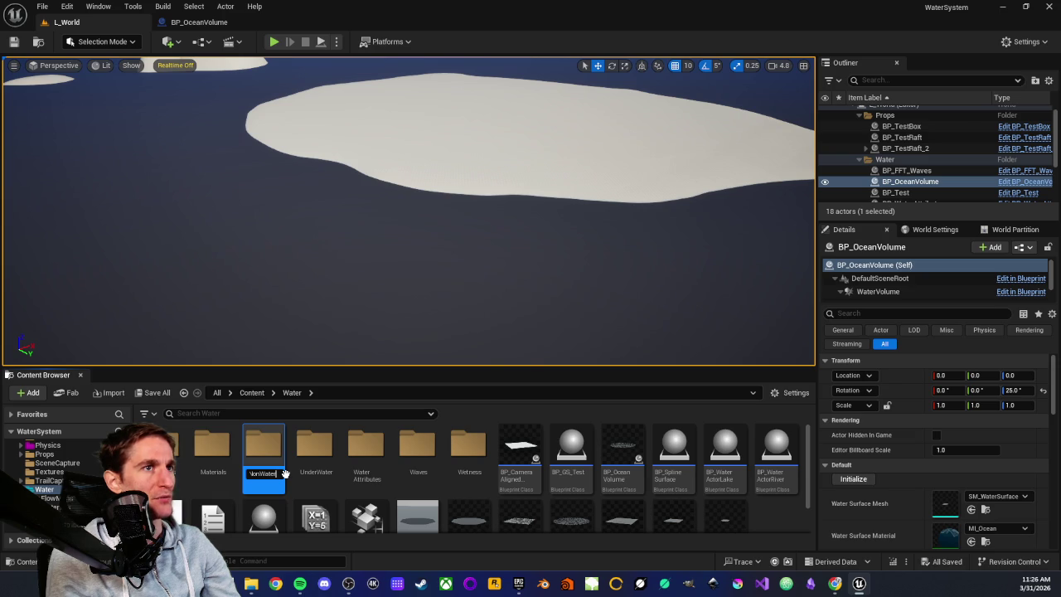
key(Return)
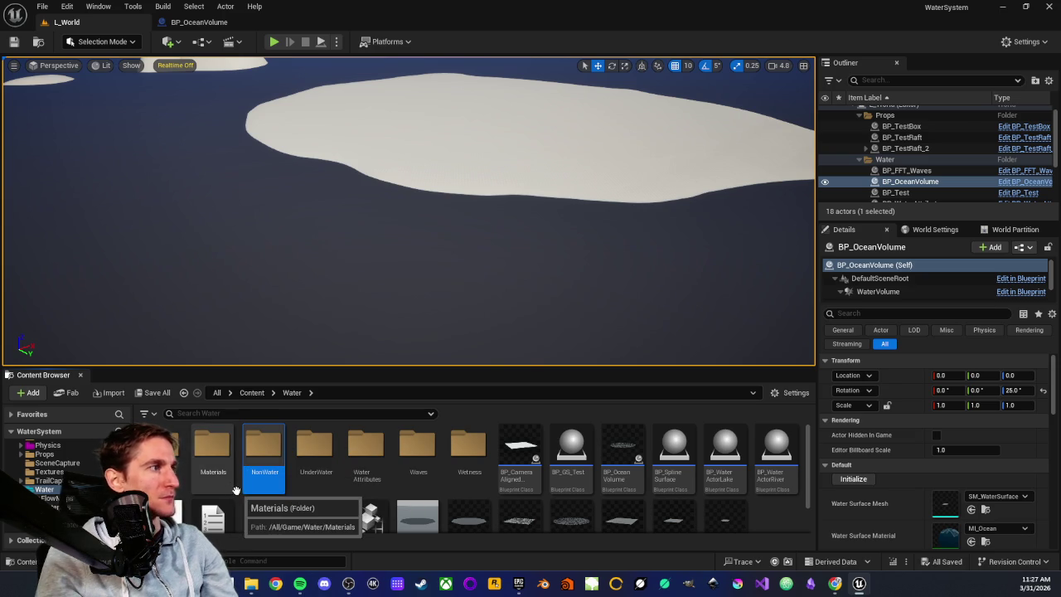
double_click(267, 443)
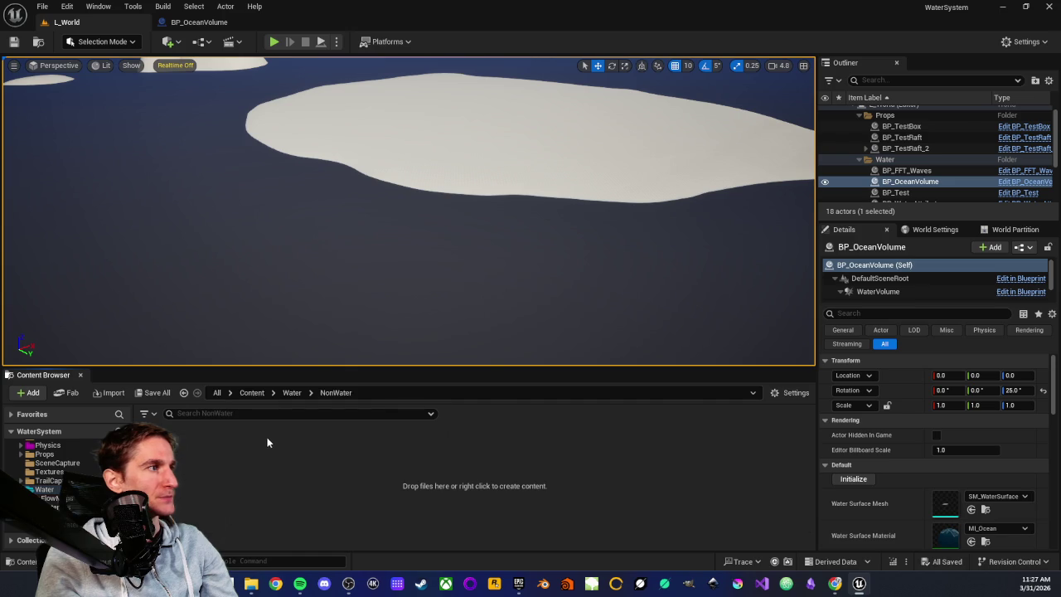
right_click(219, 456)
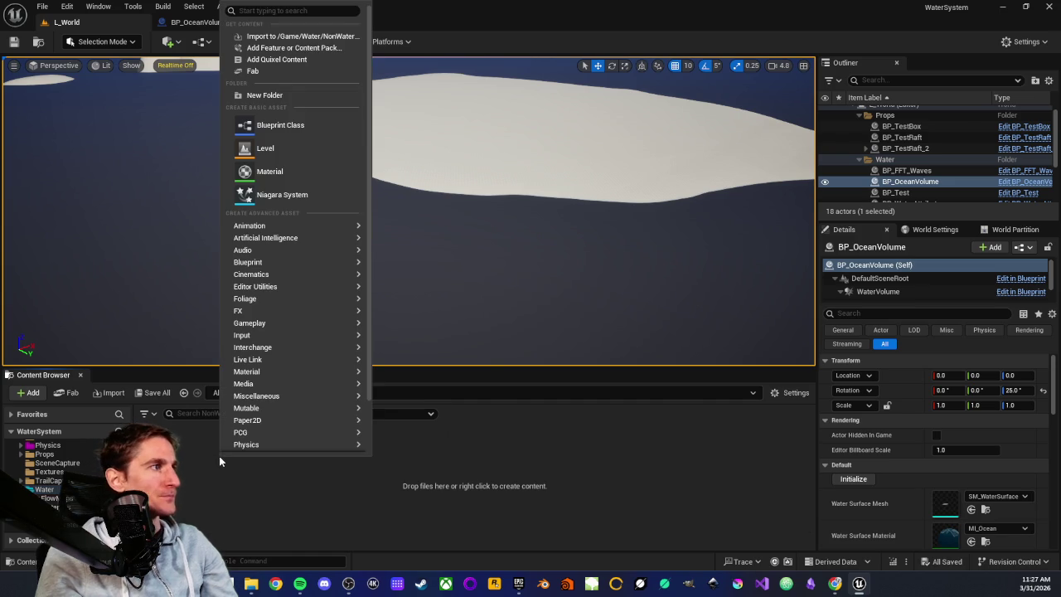
Step: Create an empty Niagara system, NS_NonWater, in the NonWater folder
click(281, 194)
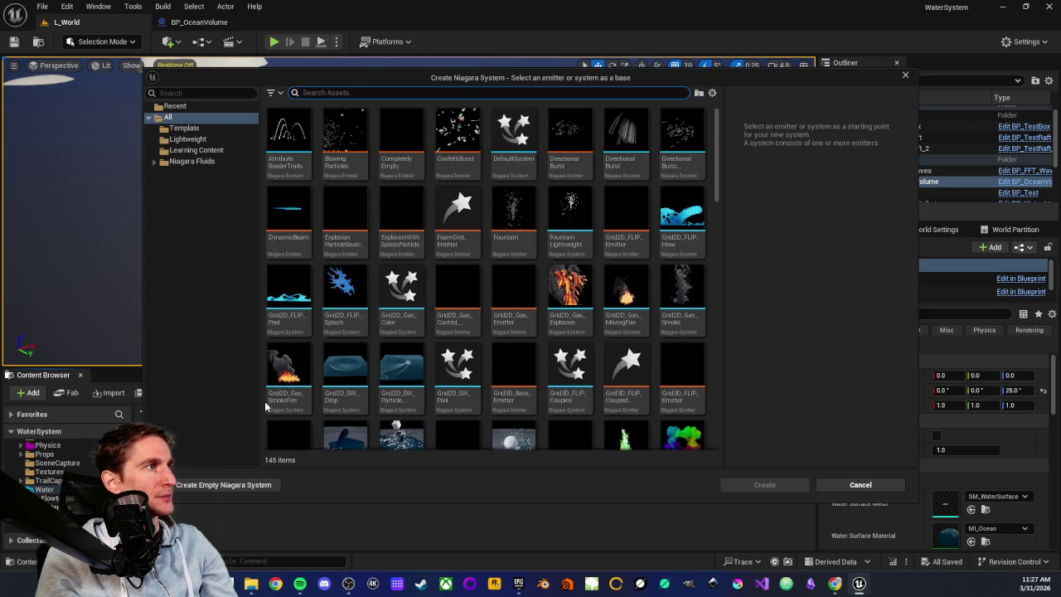
click(217, 485)
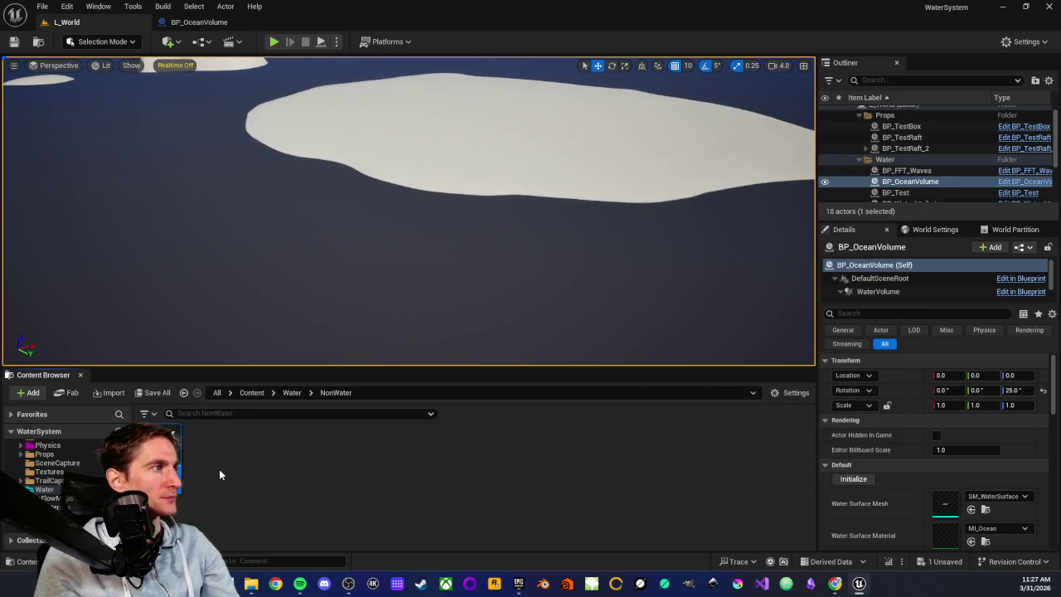
scroll(49, 472, up, 3)
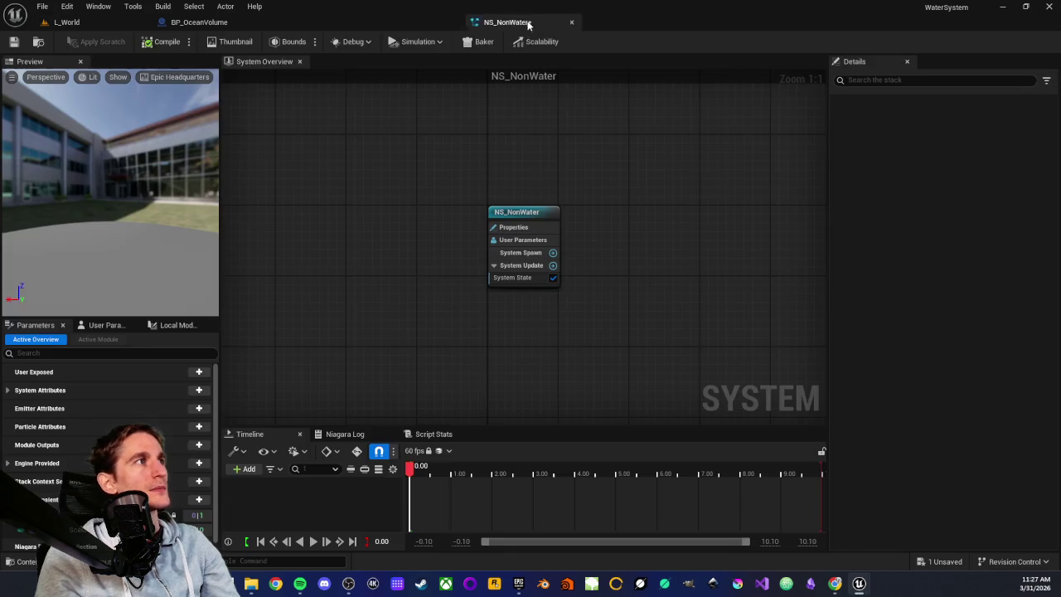
Step: Add a Minimal emitter to NS_NonWater and position it beside the system node
right_click(463, 238)
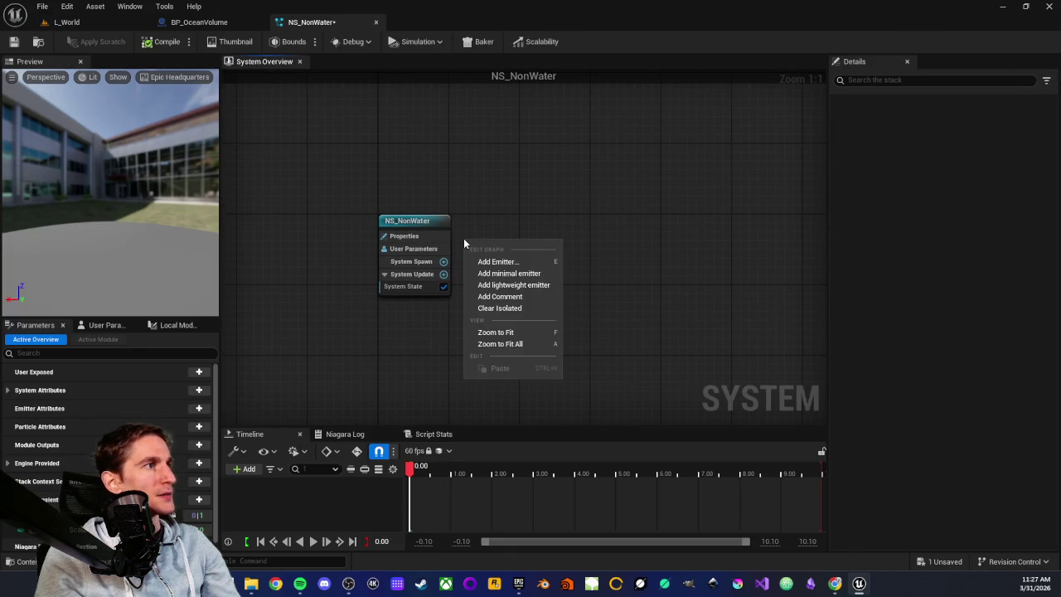
click(499, 275)
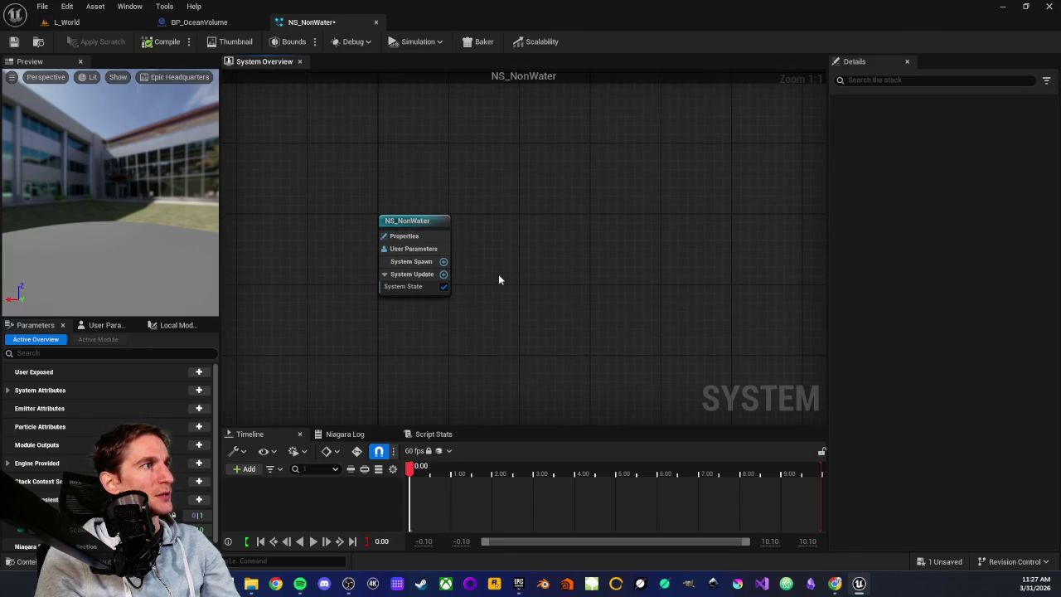
mouse_move(520, 169)
mouse_down()
mouse_move(595, 142)
mouse_move(582, 142)
mouse_up()
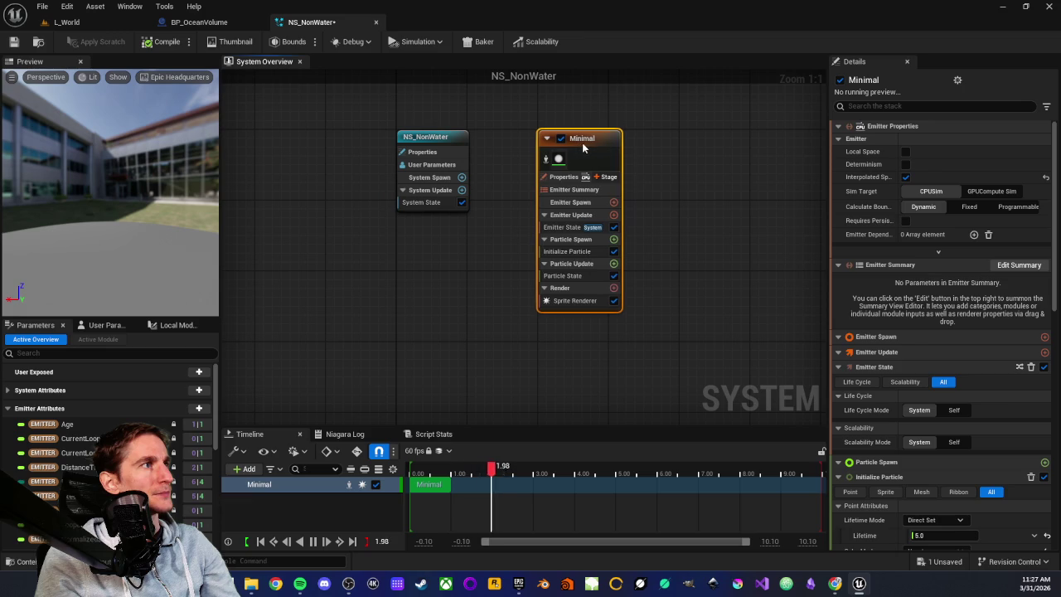
drag(516, 181, 455, 261)
mouse_move(463, 301)
mouse_down()
mouse_move(465, 259)
mouse_move(456, 306)
mouse_up()
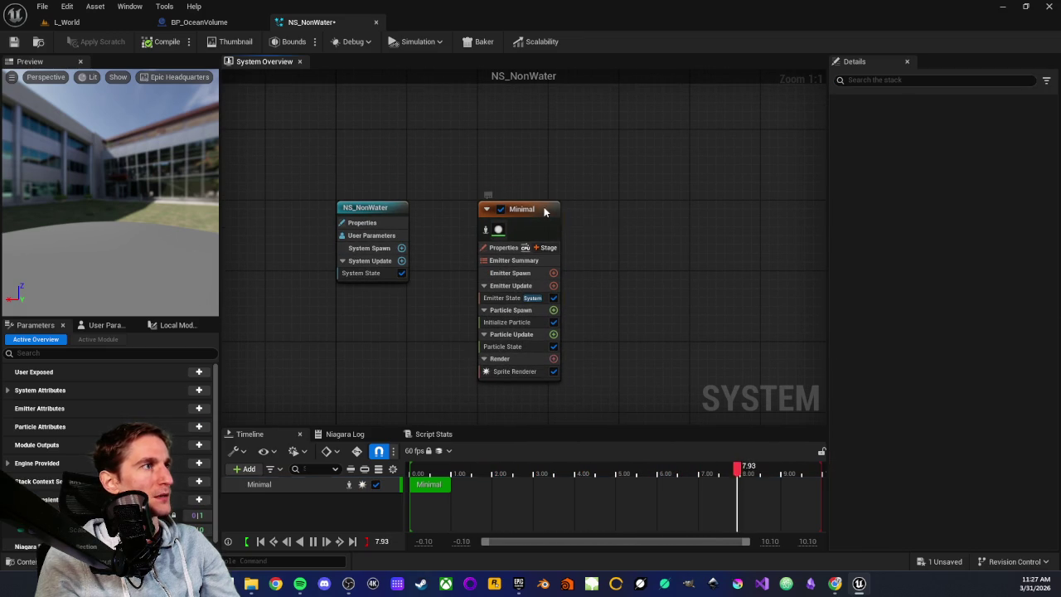
Step: Inspect the emitter's modules, collapse Particle Spawn and Particle Update, and disable the Sprite Renderer
click(545, 209)
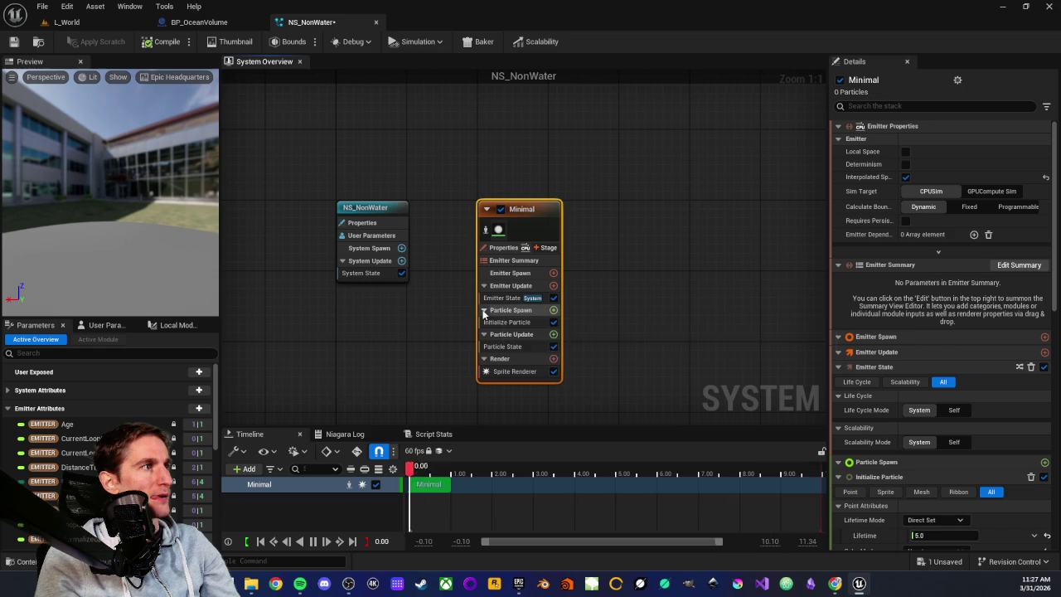
click(542, 324)
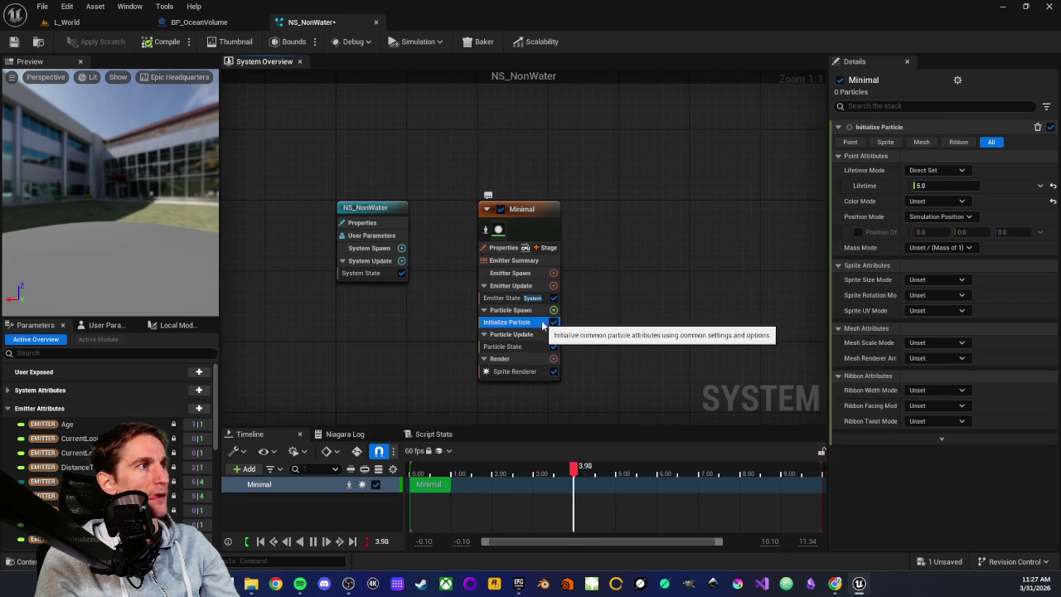
click(506, 296)
click(483, 310)
click(484, 320)
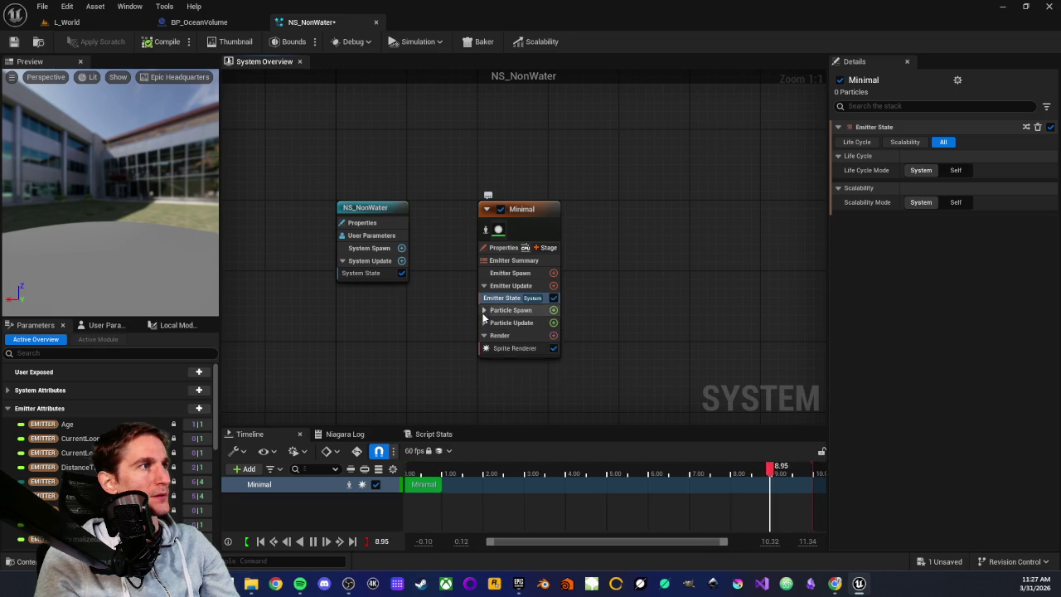
click(553, 348)
Step: Add a Generic Simulation Stage, expand Particle Spawn and Update, and re-enable the Sprite Renderer
click(544, 248)
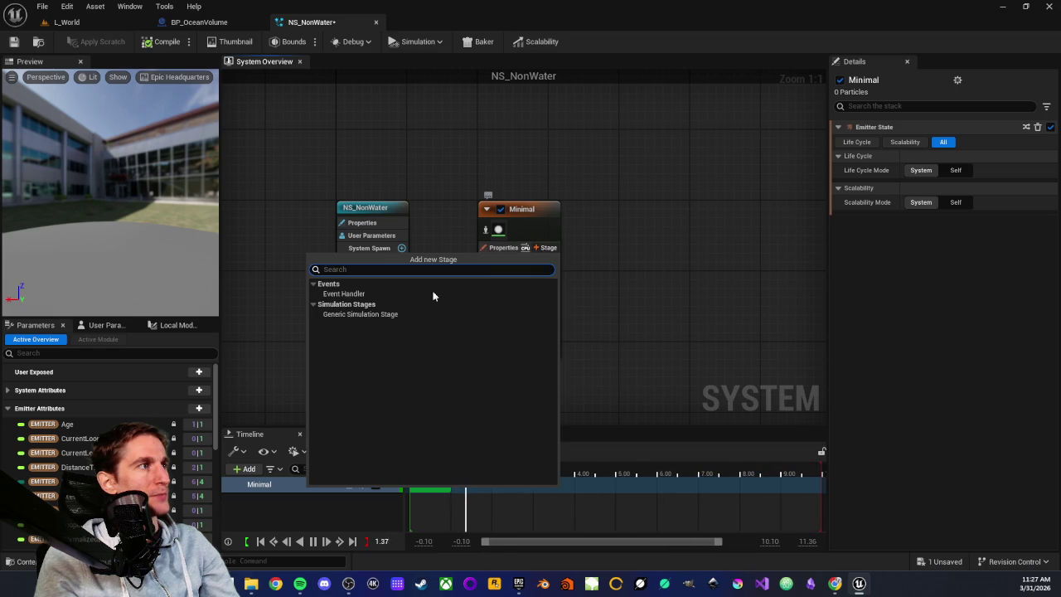
click(372, 317)
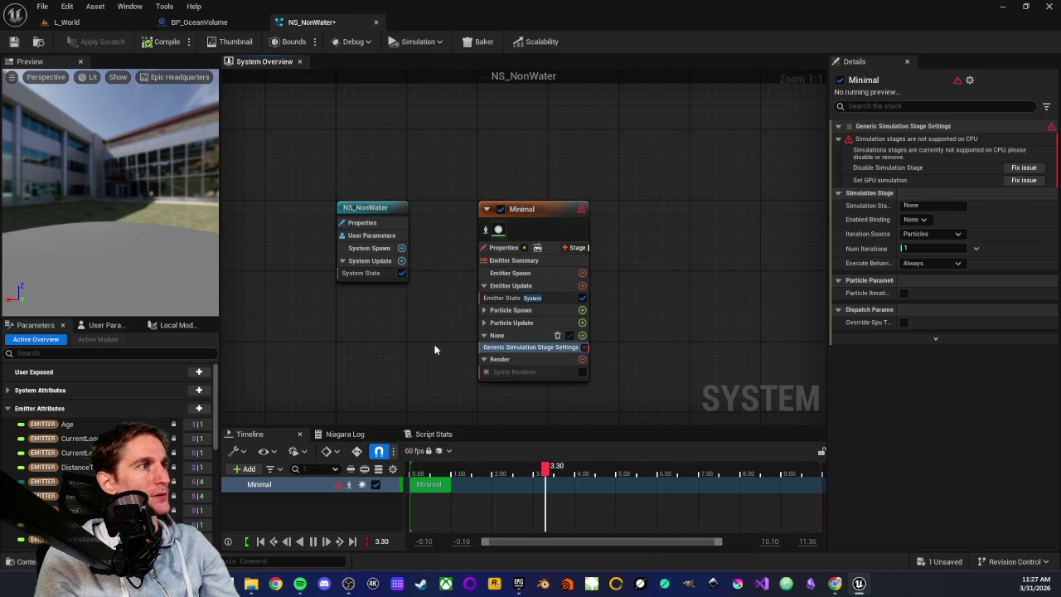
click(484, 311)
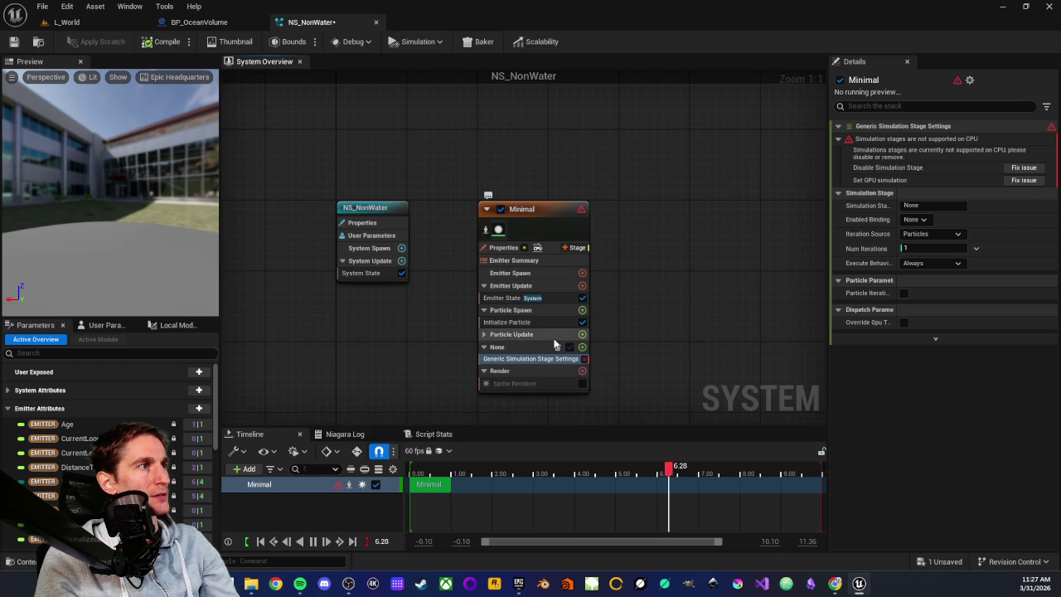
click(484, 335)
click(582, 396)
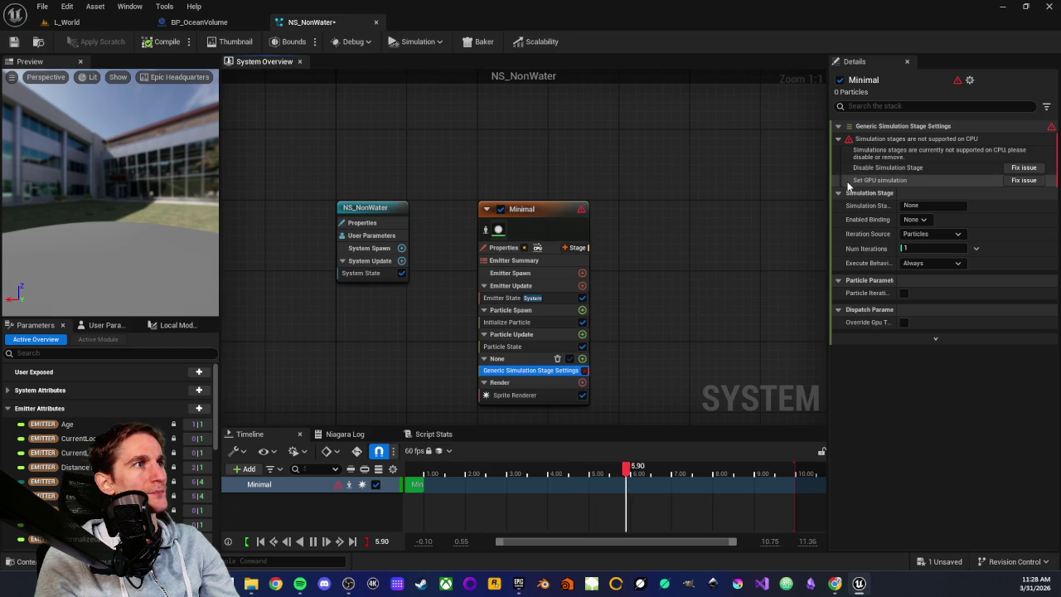
Step: Switch the emitter to GPU simulation with Fixed bounds and select the new stage
click(1024, 179)
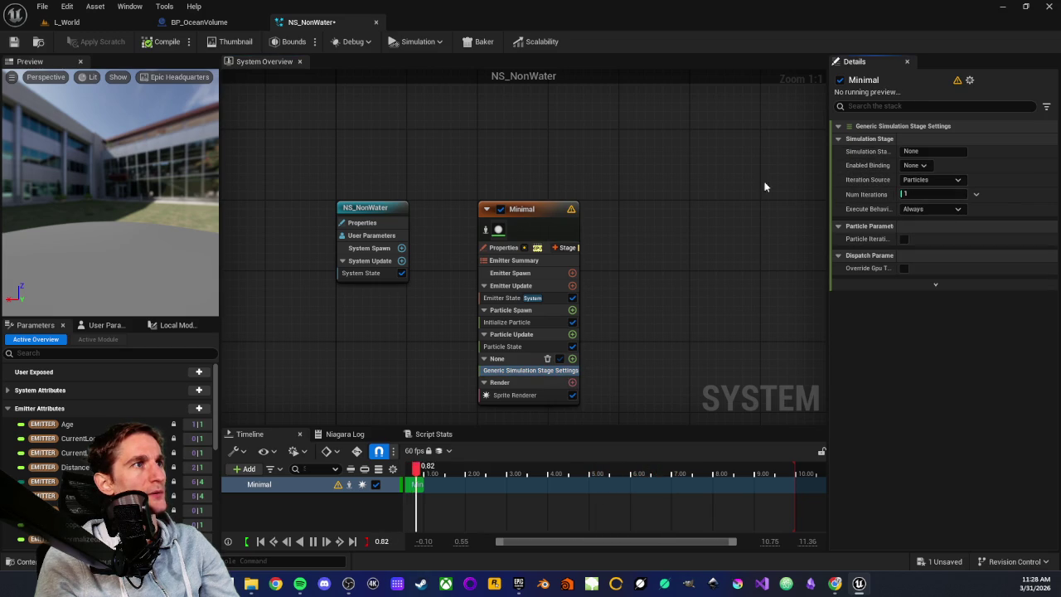
click(497, 247)
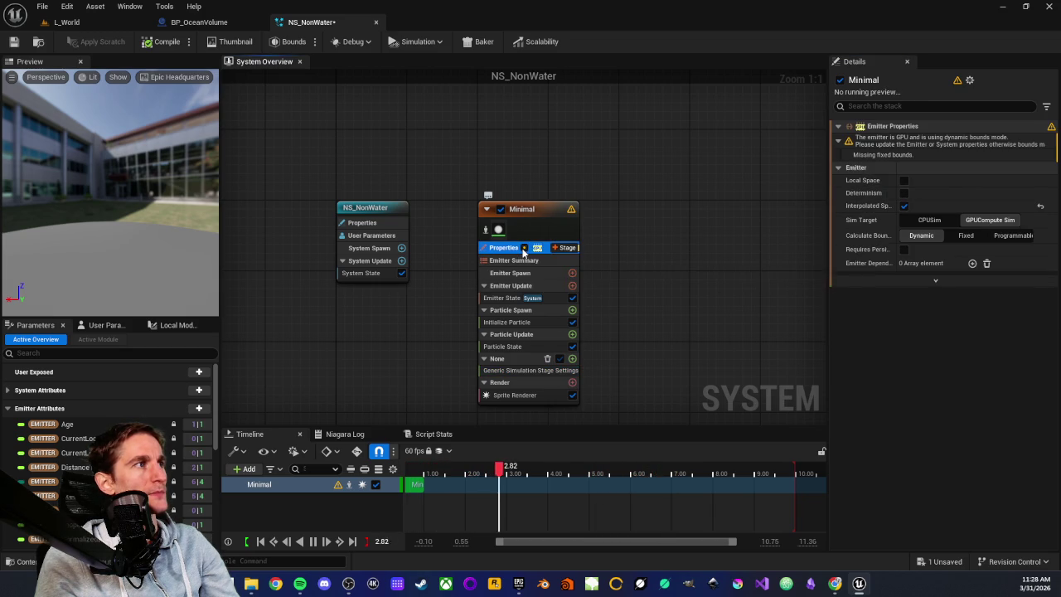
click(966, 236)
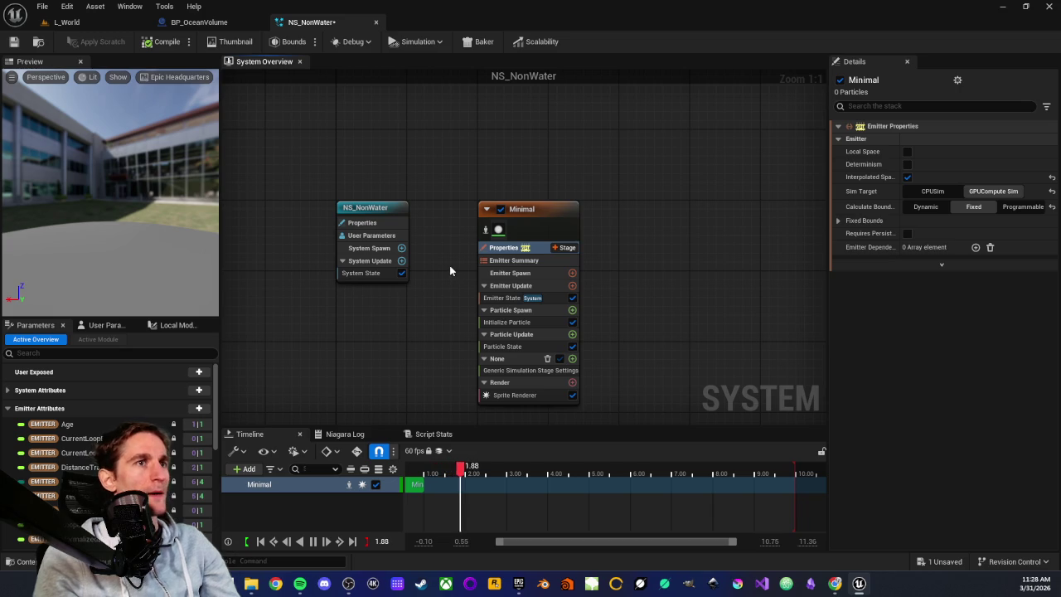
drag(478, 171, 498, 134)
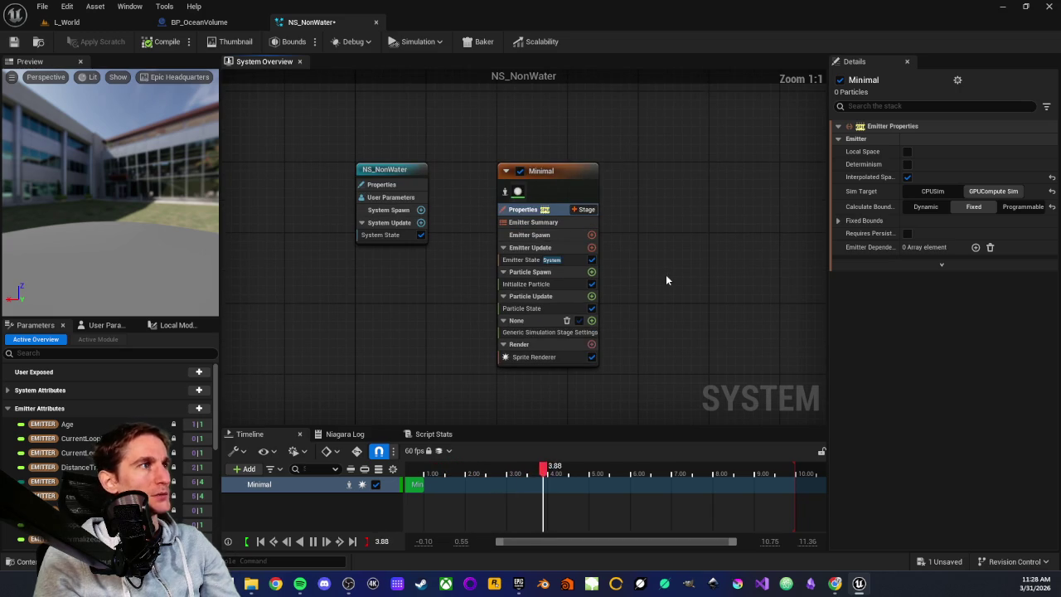
drag(486, 332, 459, 337)
click(530, 328)
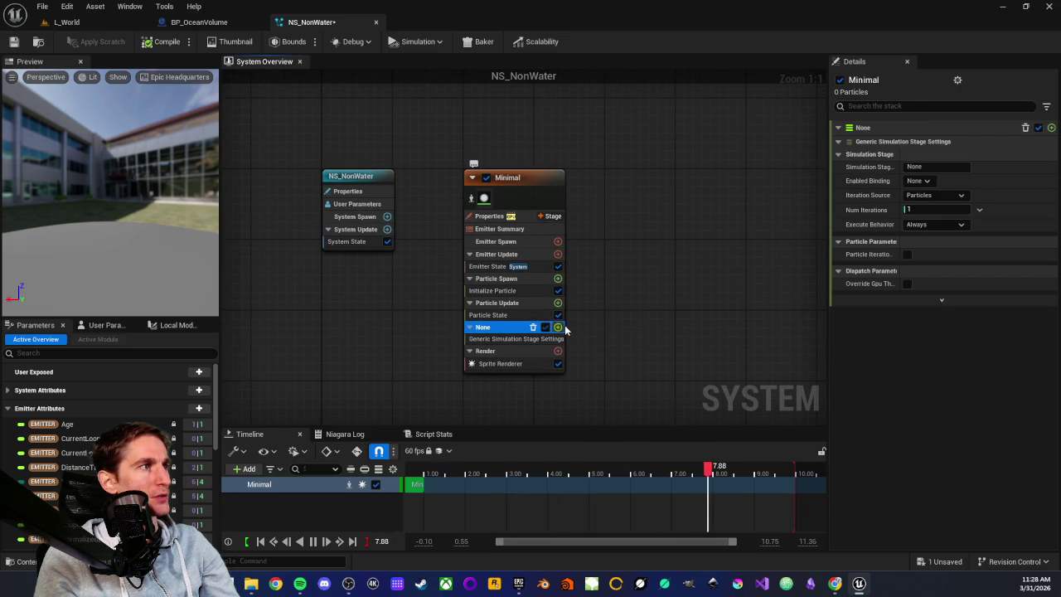
click(557, 328)
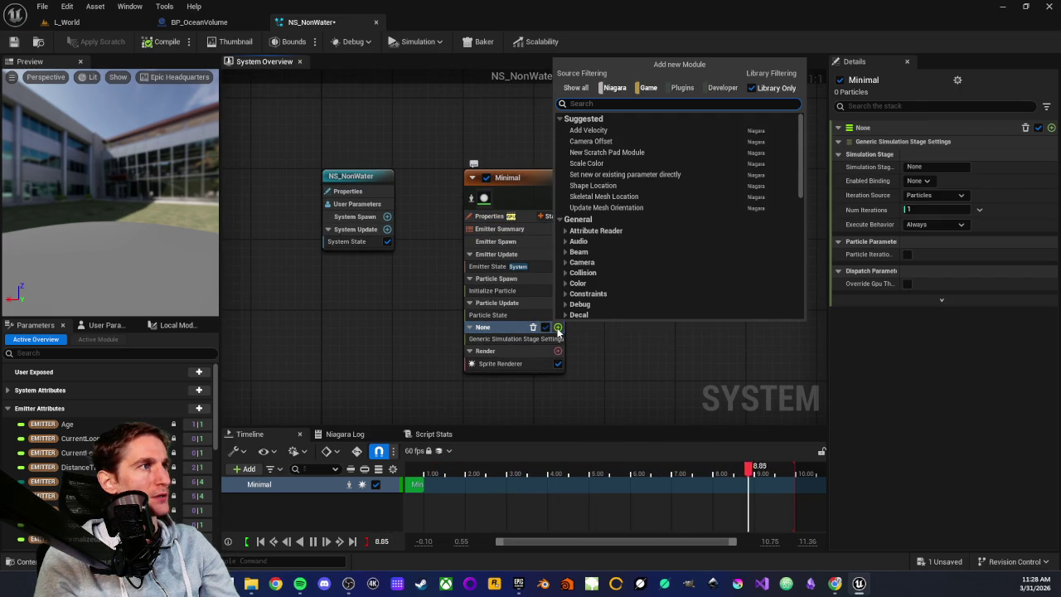
Step: Create a new scratch pad module on the simulation stage and rearrange its graph nodes
click(609, 153)
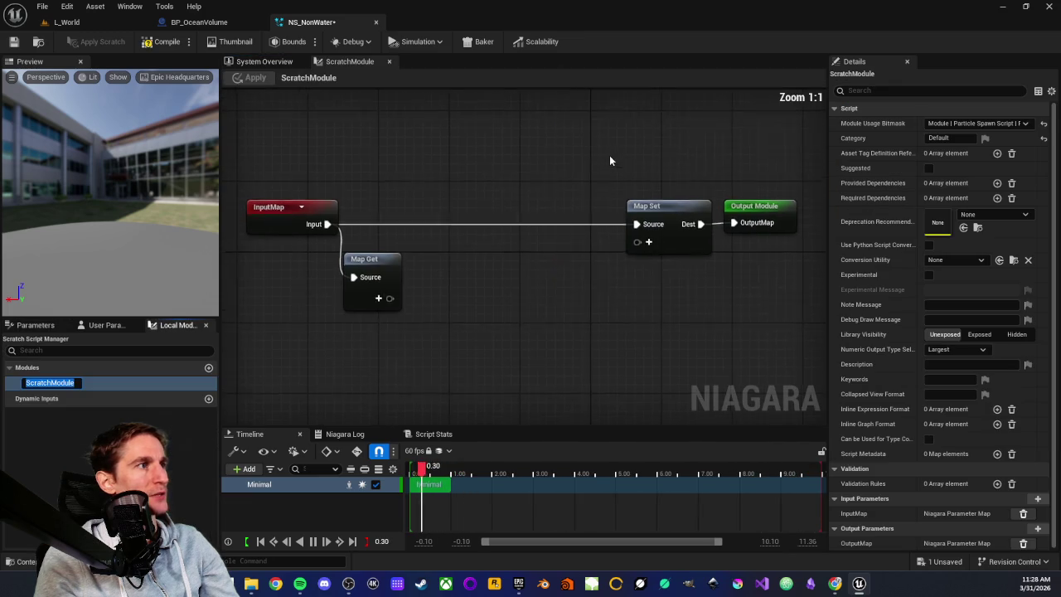
scroll(454, 290, down, 3)
drag(348, 180, 498, 296)
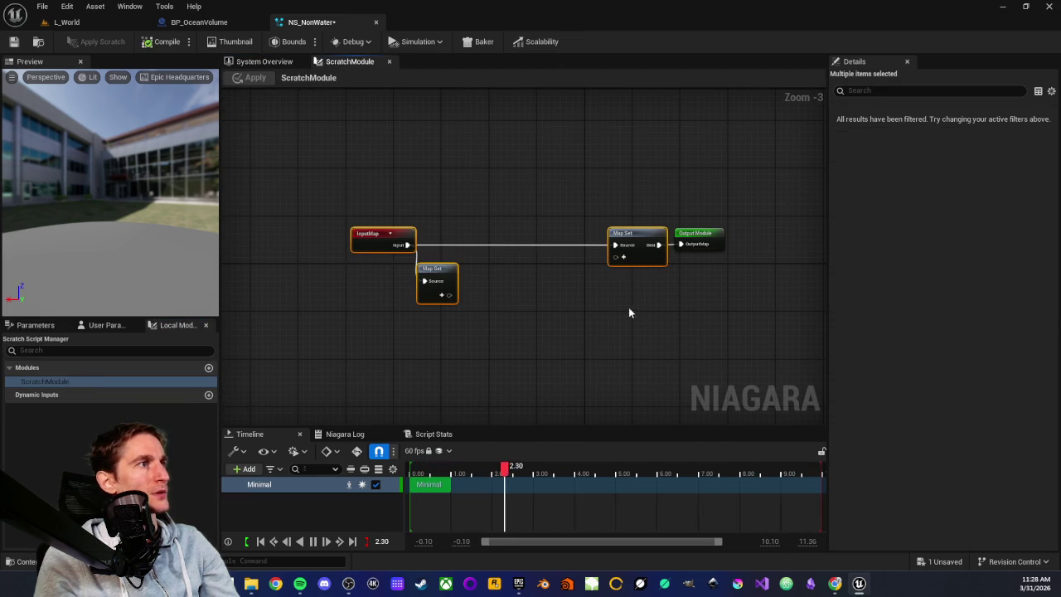
click(427, 213)
key(ctrl+a)
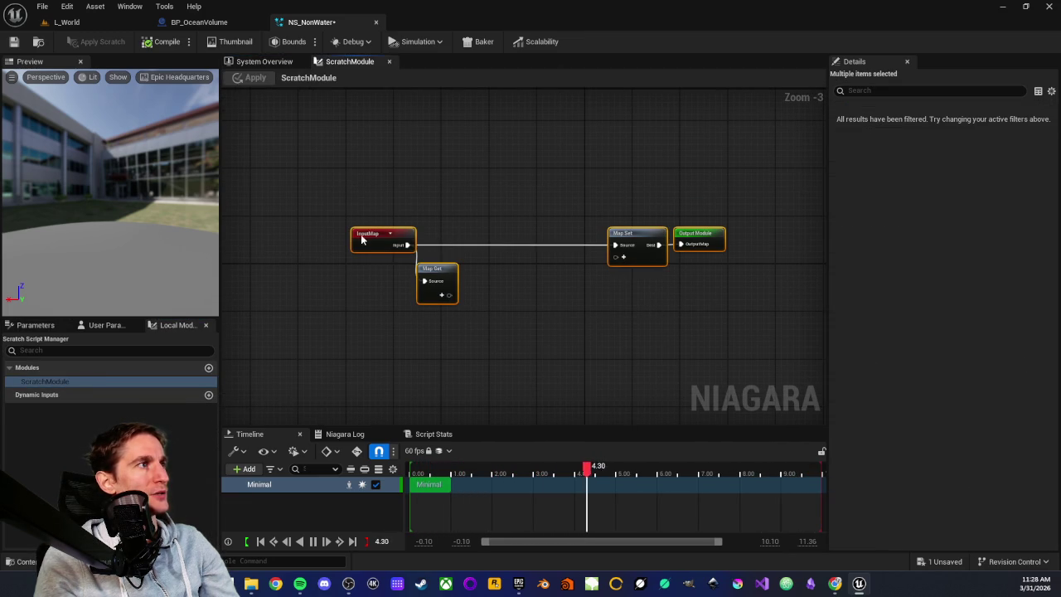
drag(361, 239, 594, 275)
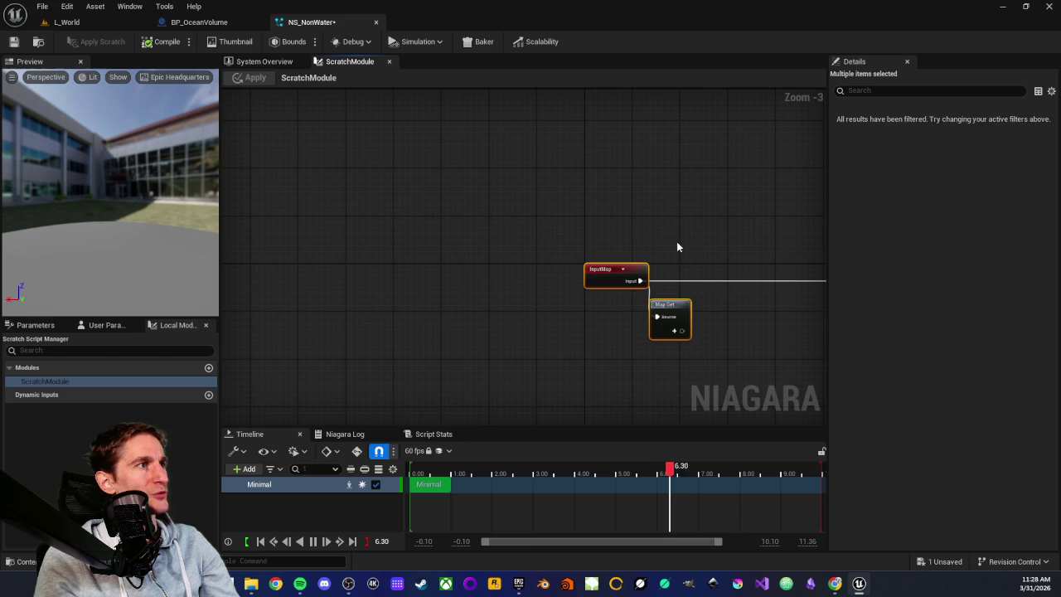
click(663, 255)
scroll(373, 203, up, 4)
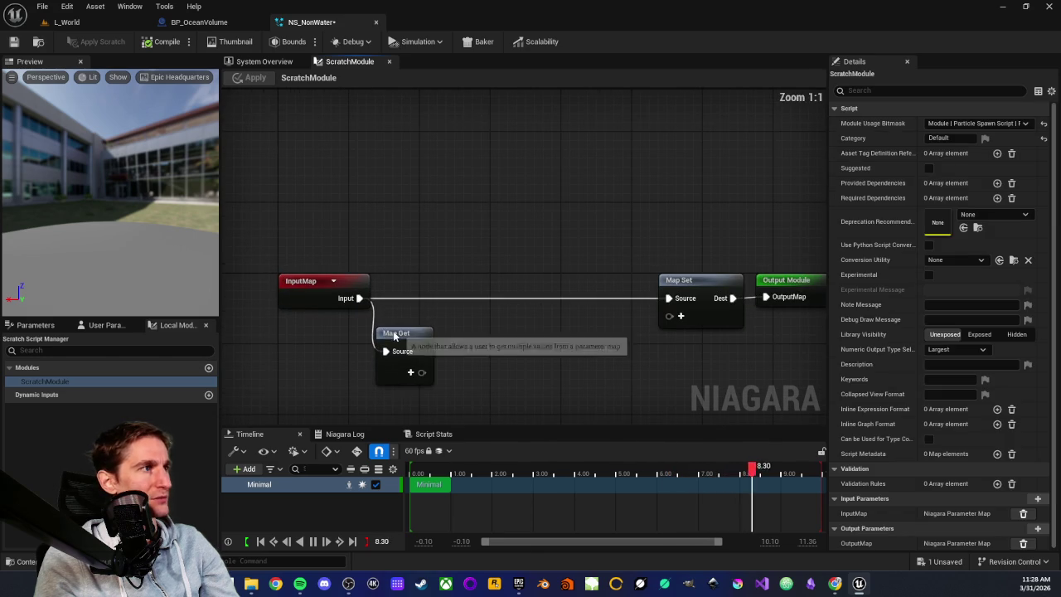
click(395, 334)
click(456, 260)
drag(457, 261, 424, 208)
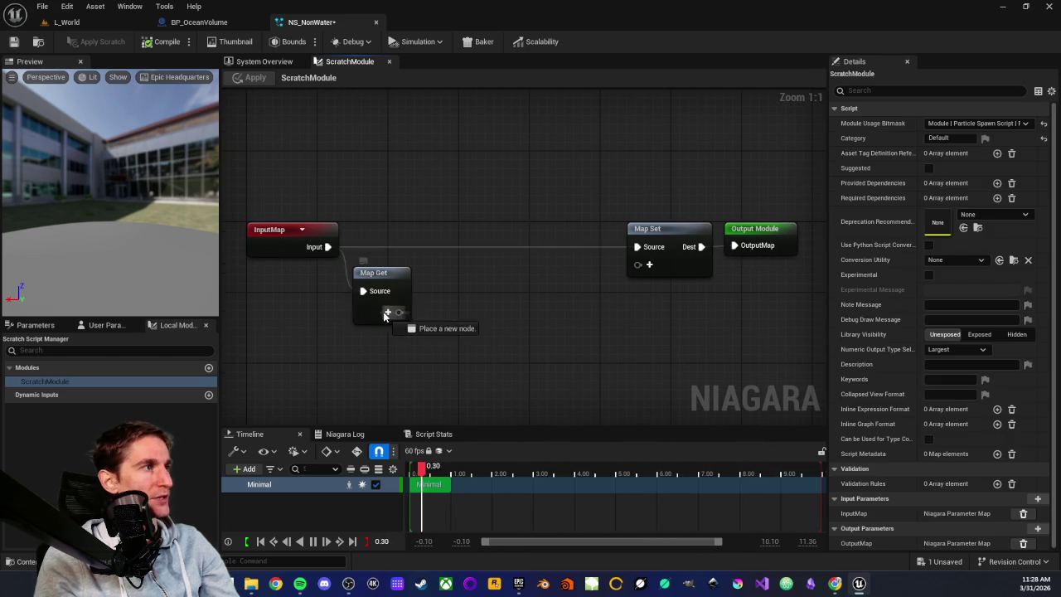
Step: Add a Curve for Vector2D's input to Map Get and shift Map Set and Output Module right
click(387, 314)
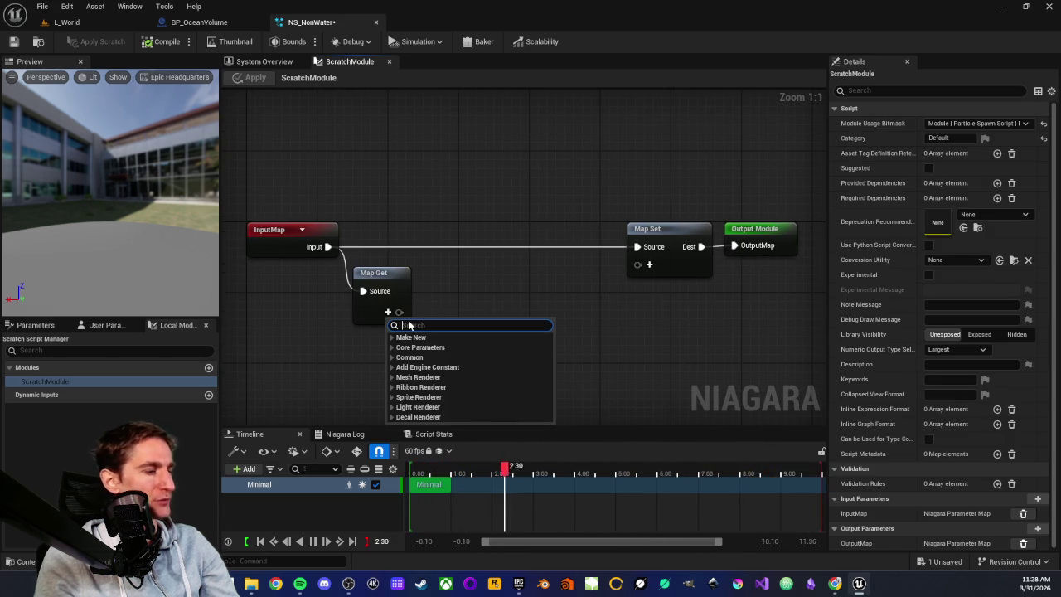
text(curve)
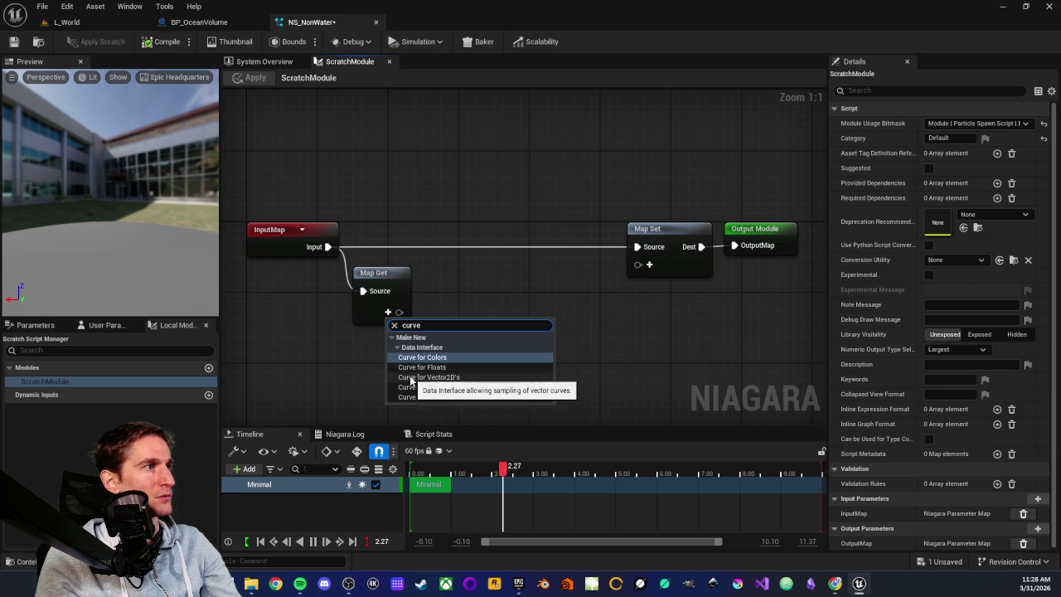
click(411, 378)
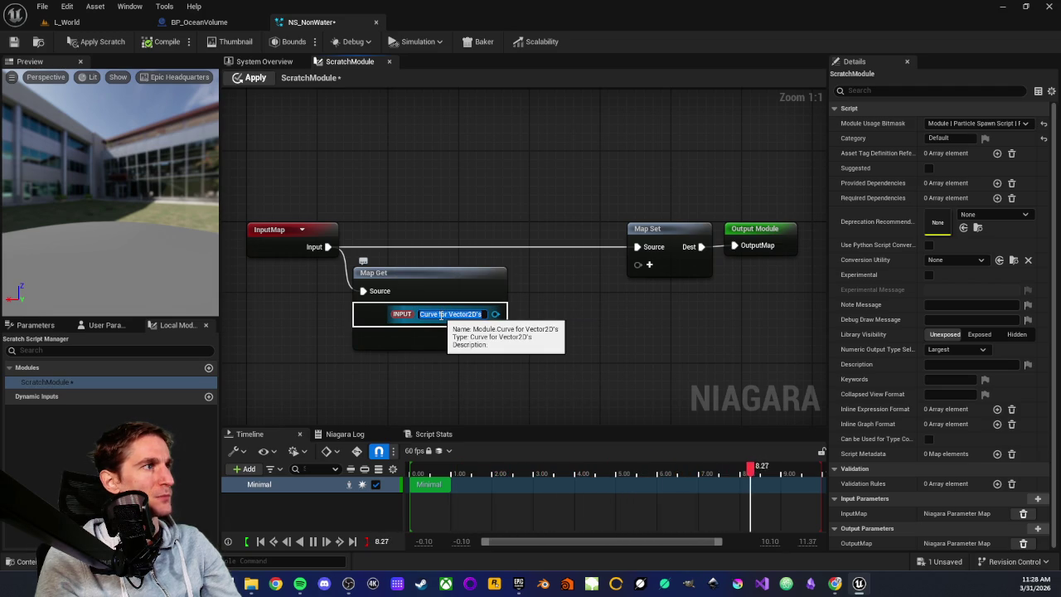
drag(459, 360, 355, 366)
drag(498, 204, 701, 290)
drag(565, 241, 668, 241)
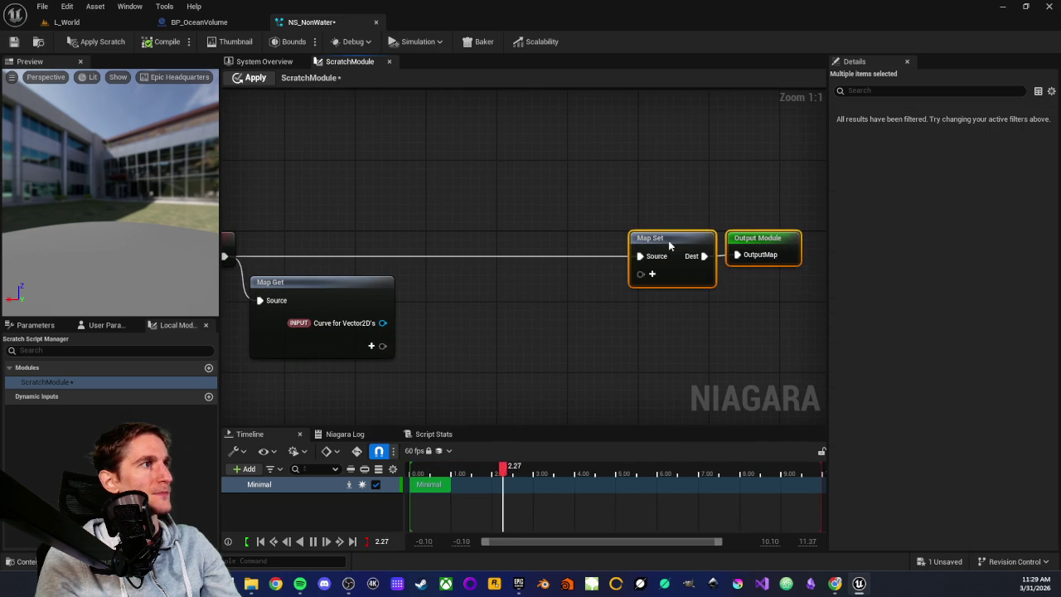
click(590, 296)
drag(590, 295, 781, 296)
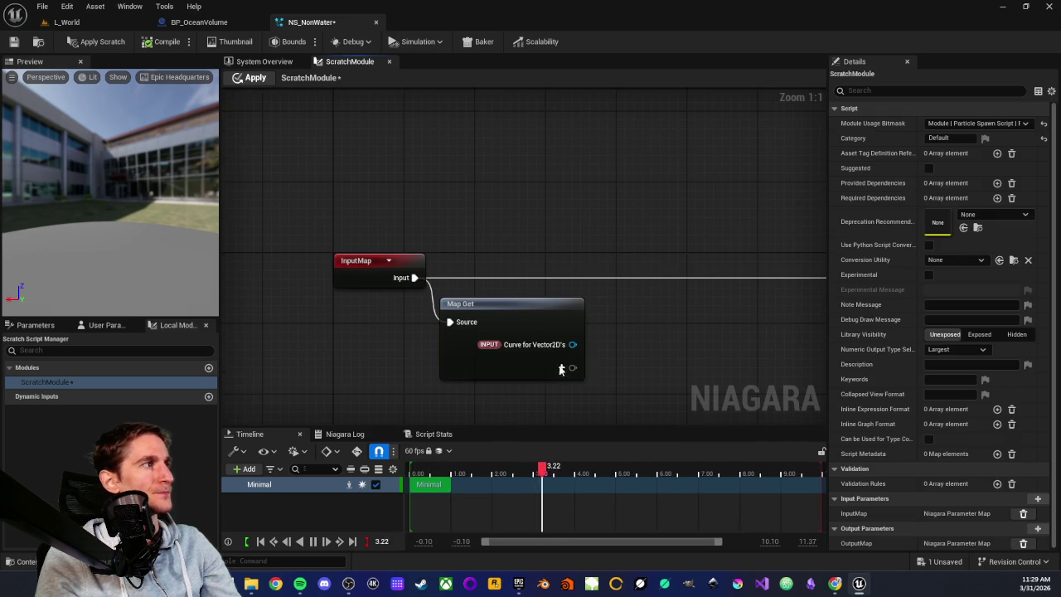
Step: Review the user and module parameter lists, then return to the system overview
click(38, 329)
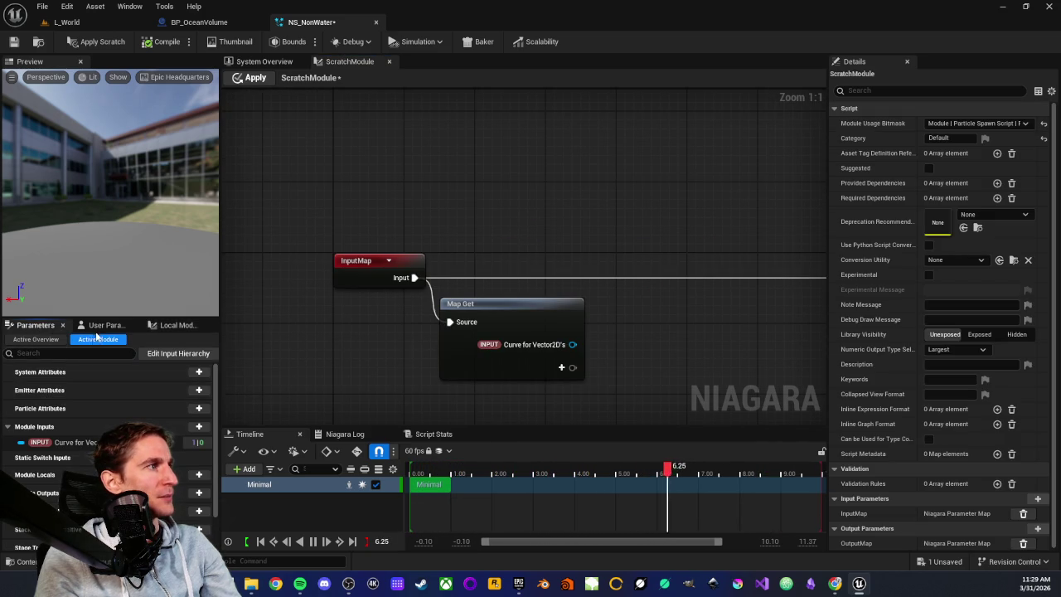
click(104, 326)
click(35, 326)
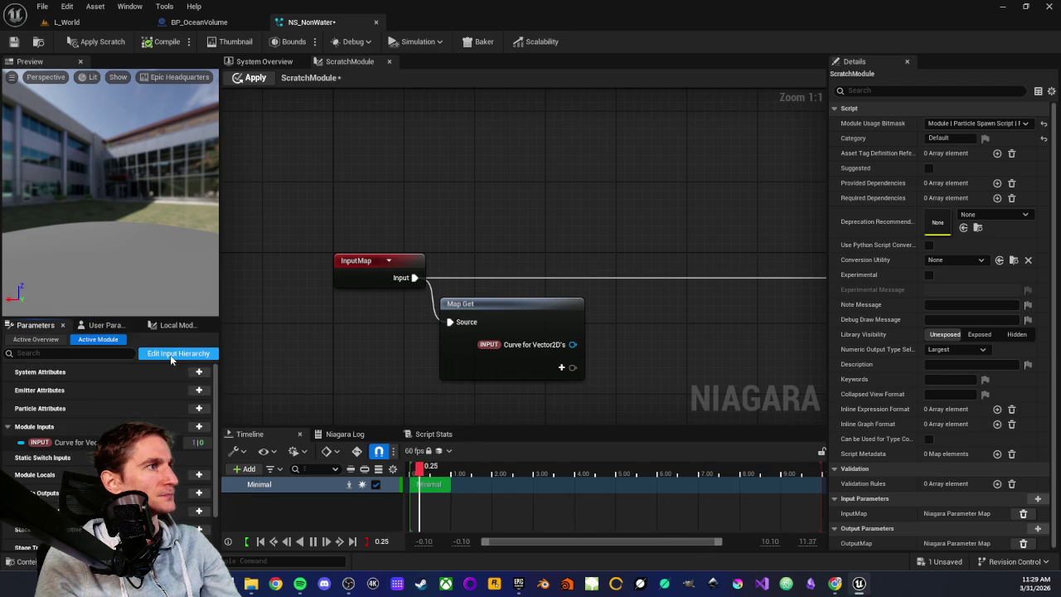
click(267, 62)
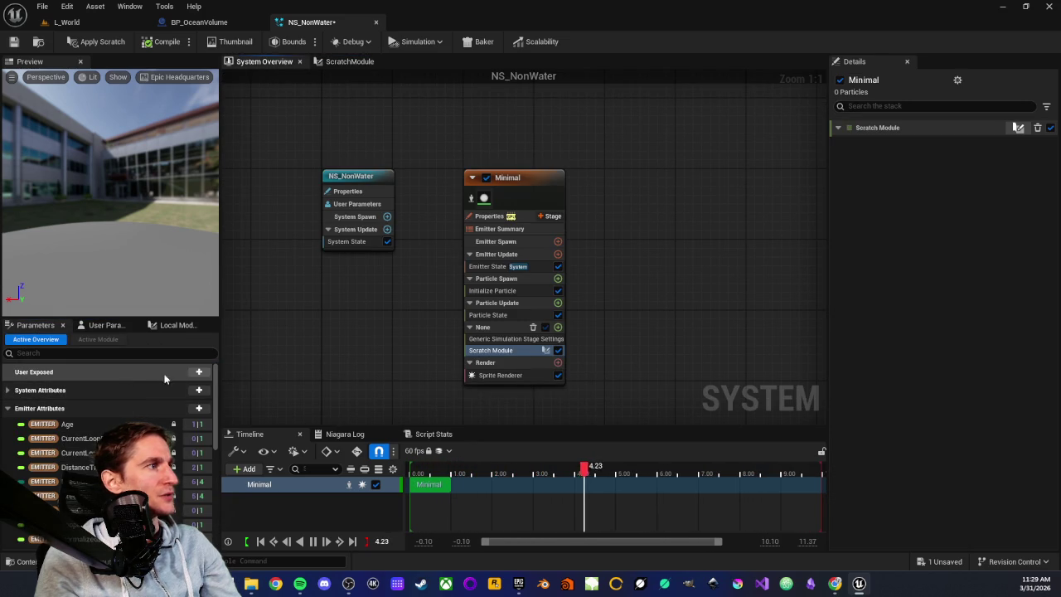
Step: Add a user-exposed Curve for Vector2D's Data Interface parameter to NS_NonWater
click(198, 372)
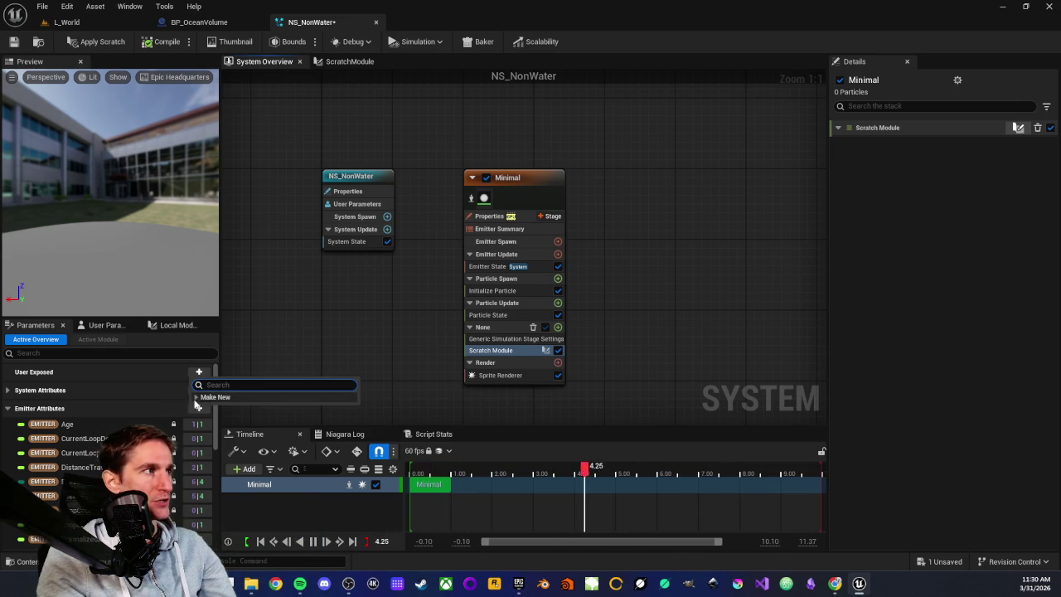
click(198, 397)
click(204, 418)
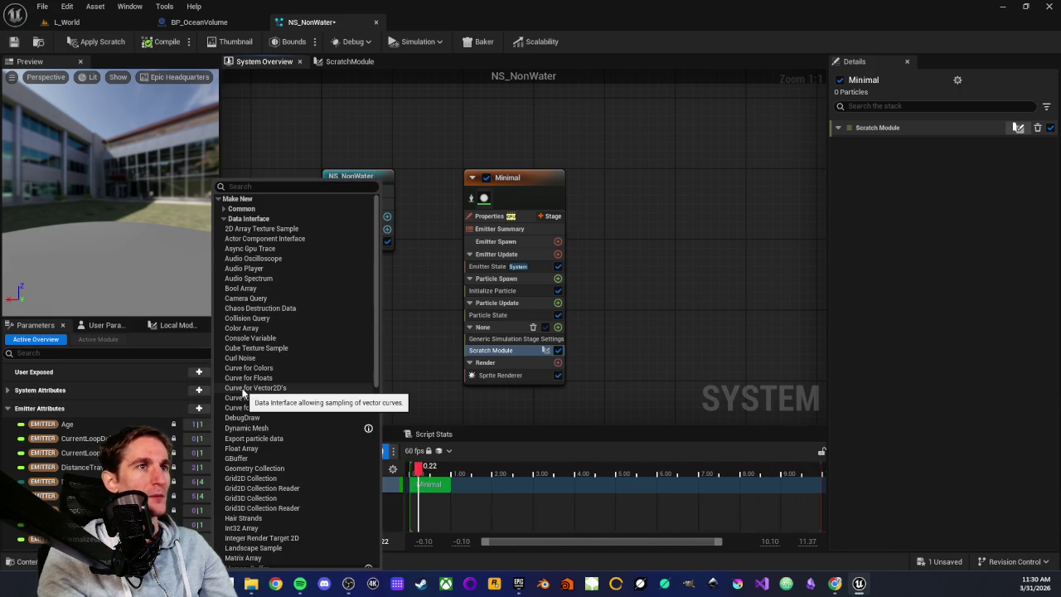
scroll(257, 490, down, 1)
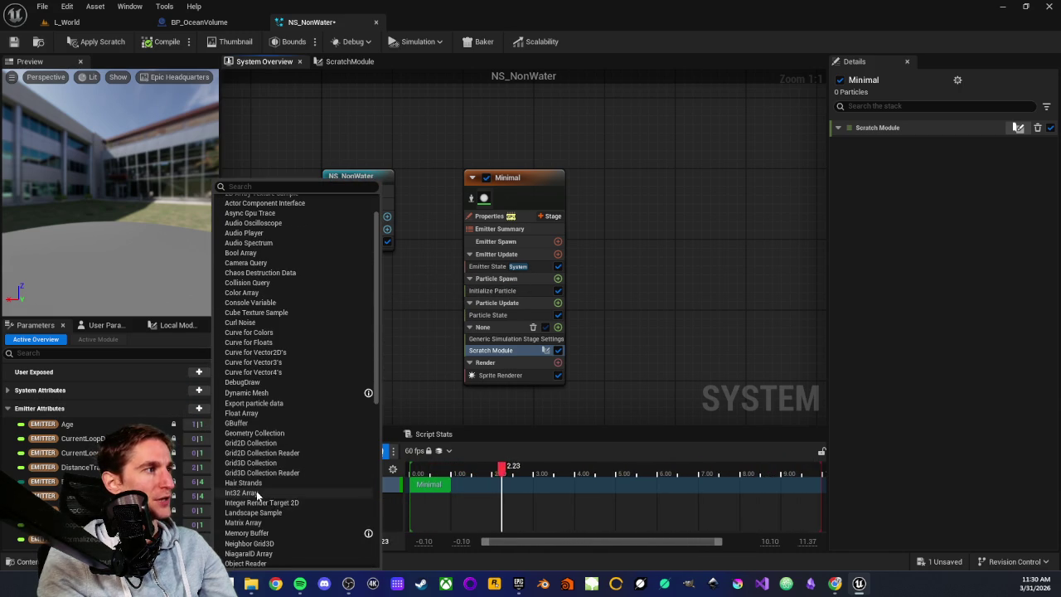
scroll(251, 533, down, 1)
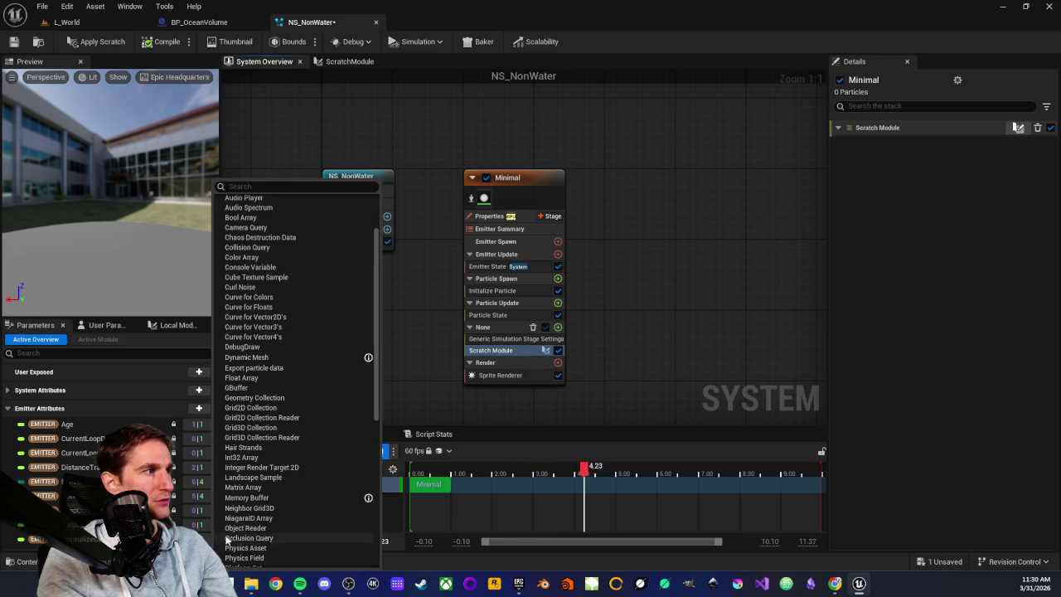
scroll(259, 495, down, 1)
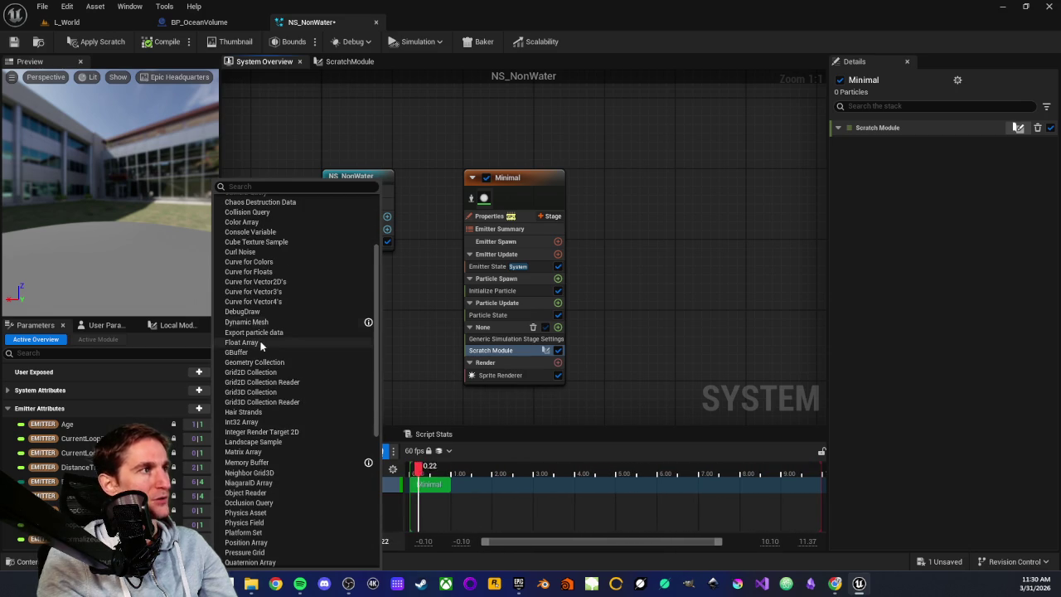
scroll(268, 398, up, 3)
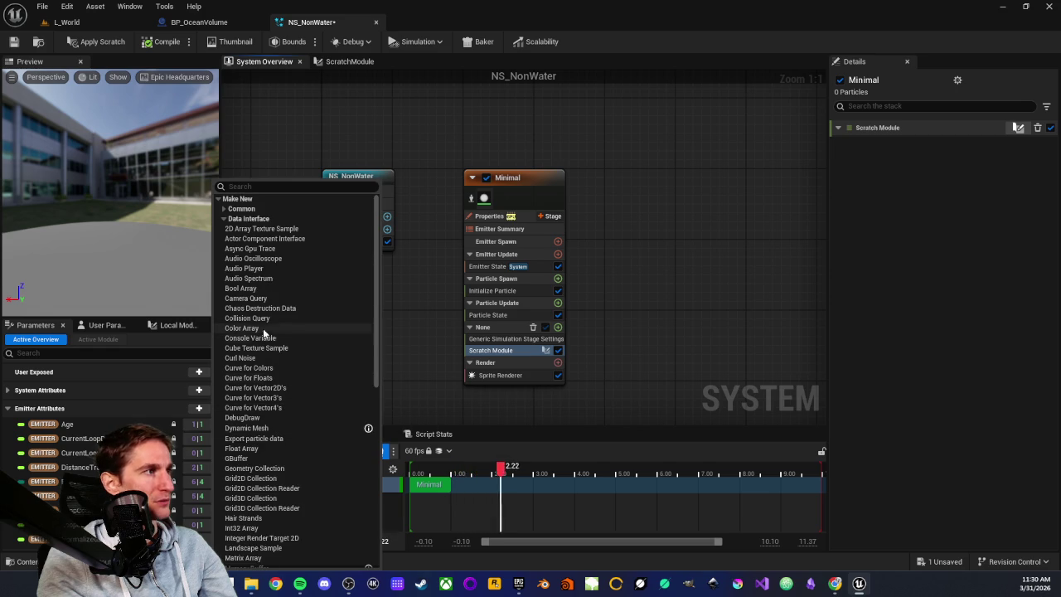
click(253, 389)
key(Return)
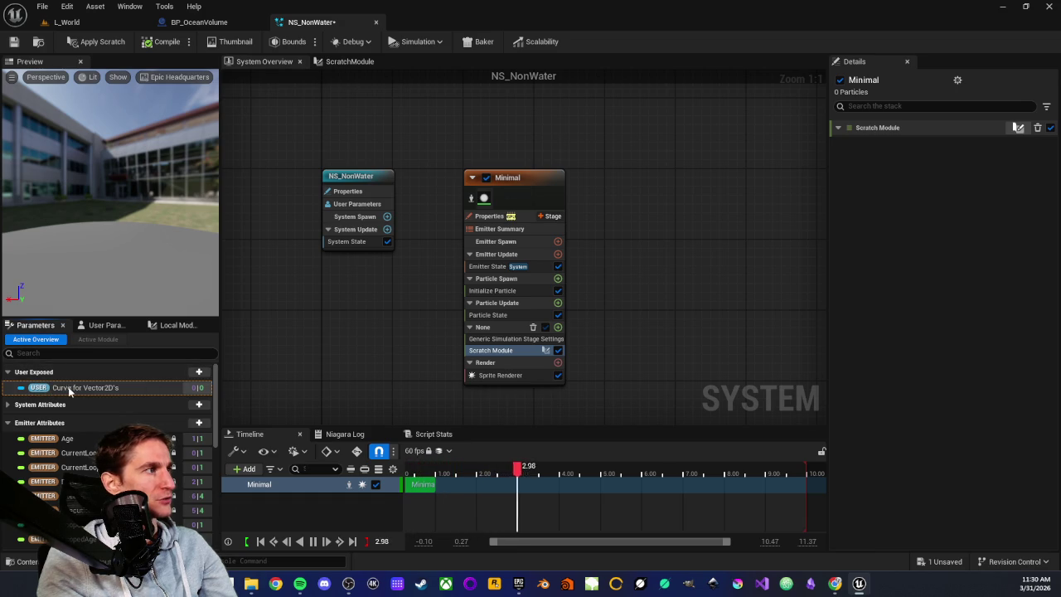
Step: Select the new Curve for Vector2D's parameter, then switch to the L_World level
click(91, 392)
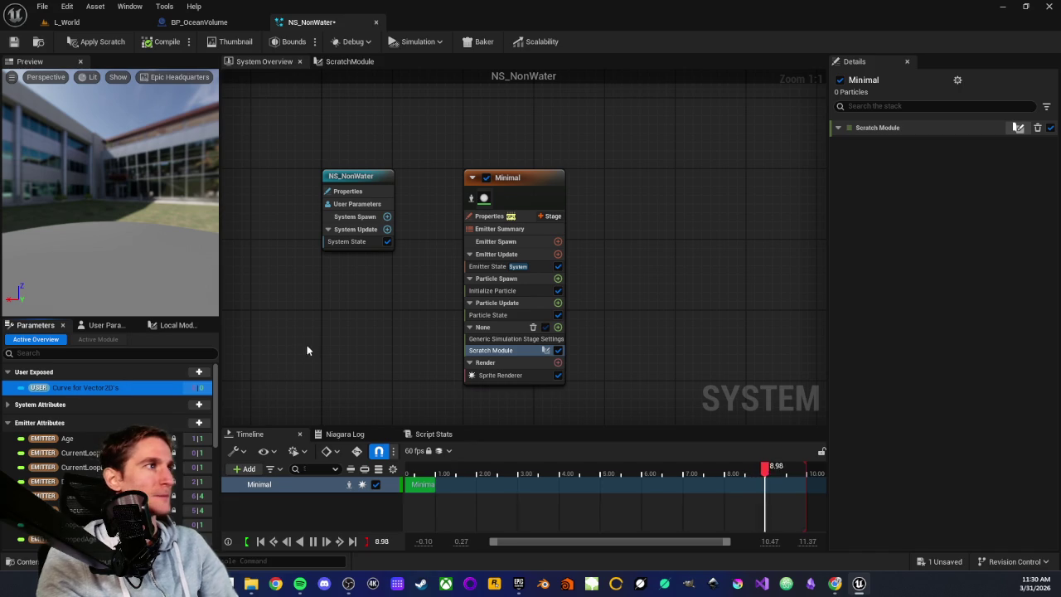
click(311, 339)
click(78, 384)
click(305, 358)
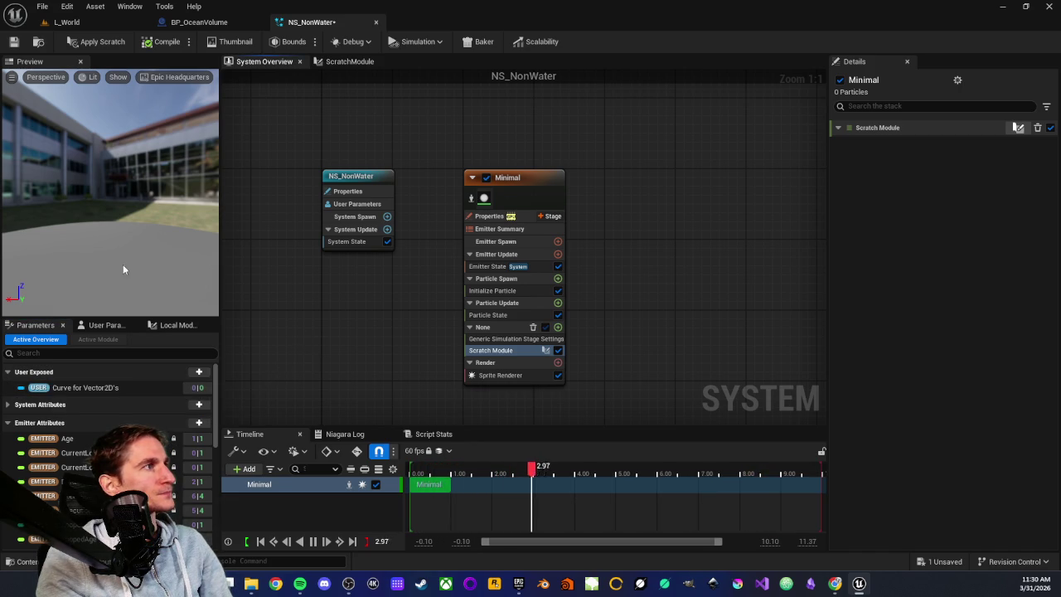
click(93, 23)
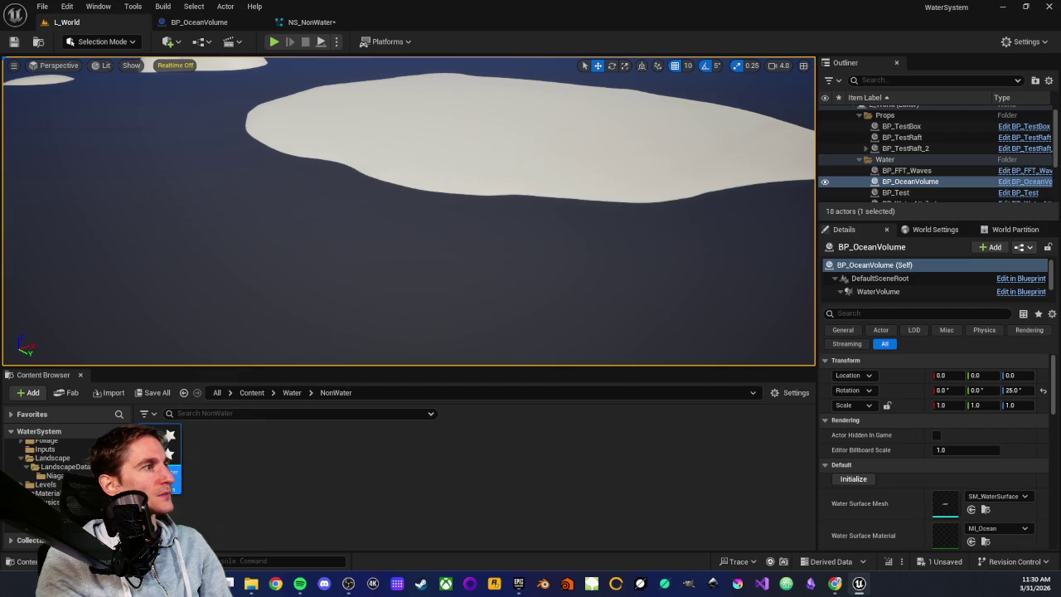
Step: Place NS_NonWater in the level as a test, then delete it
drag(357, 257, 356, 258)
scroll(358, 241, up, 5)
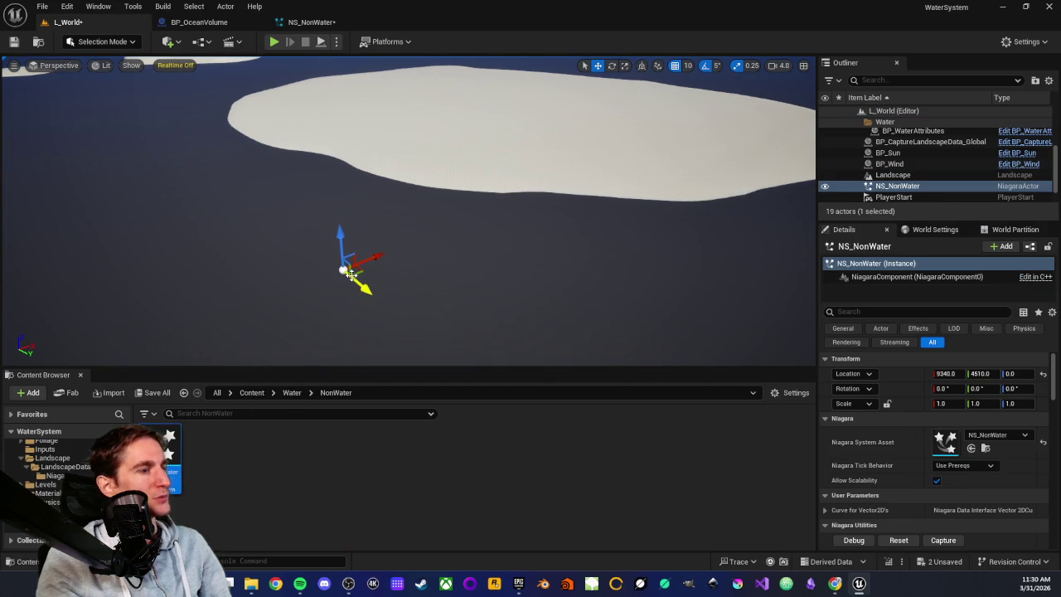
key(Delete)
Step: Create an Actor-based Blueprint named BP_NonWater in the NonWater folder and open it
right_click(218, 477)
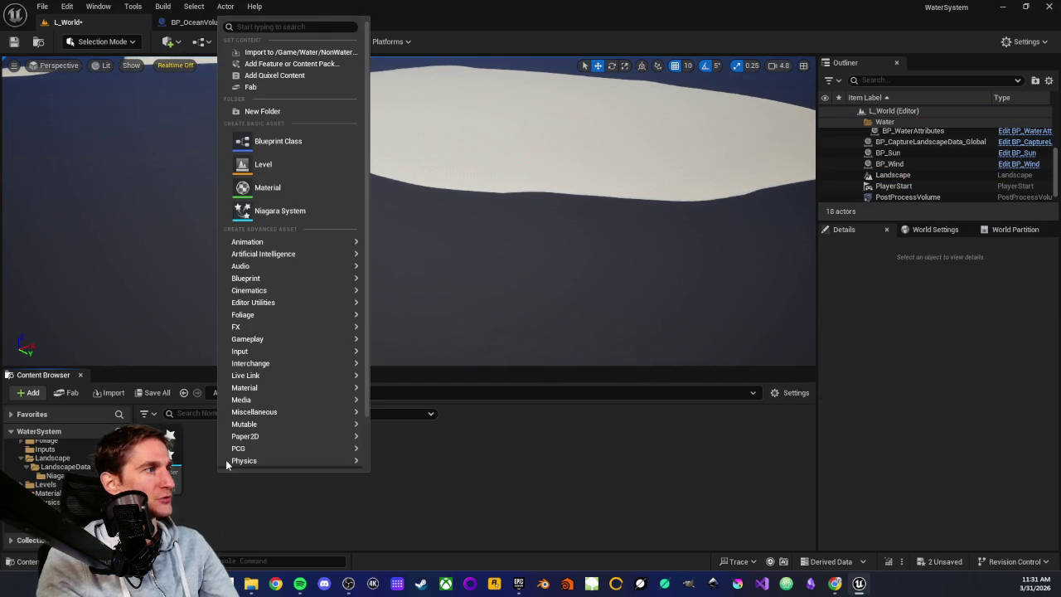
click(287, 146)
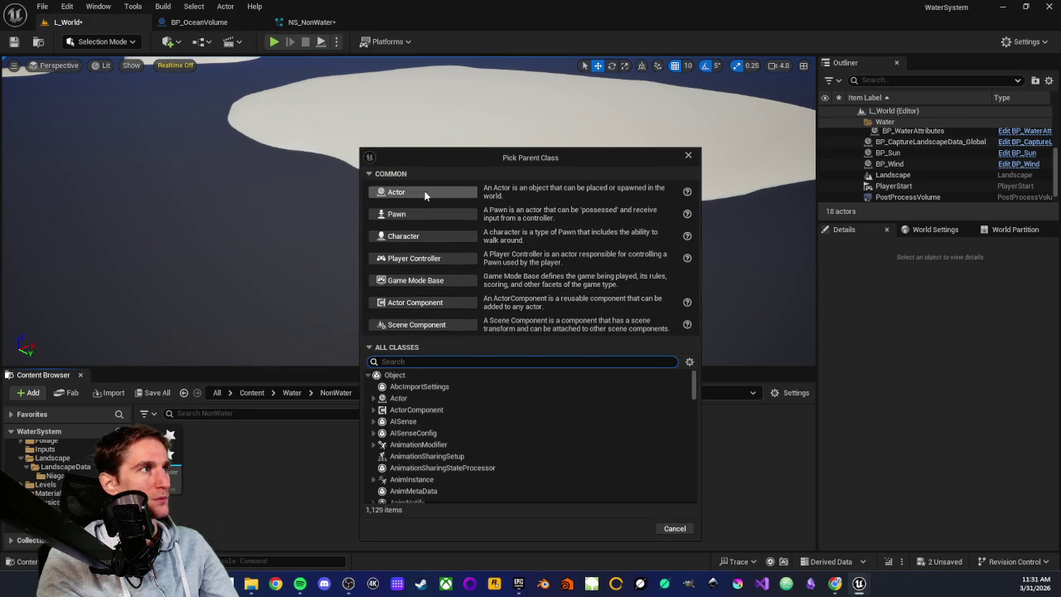
click(423, 189)
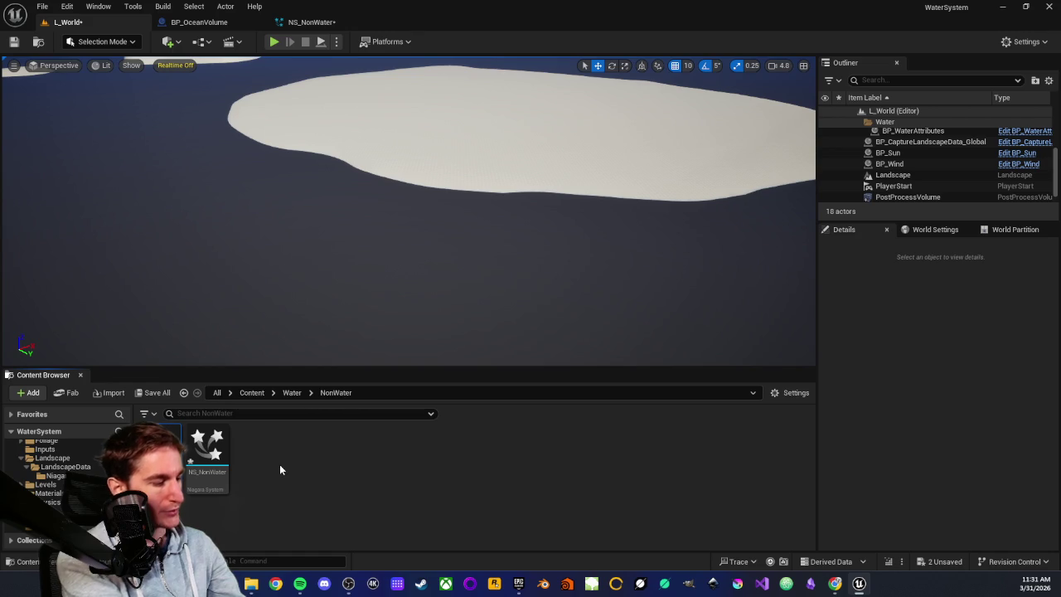
key(Return)
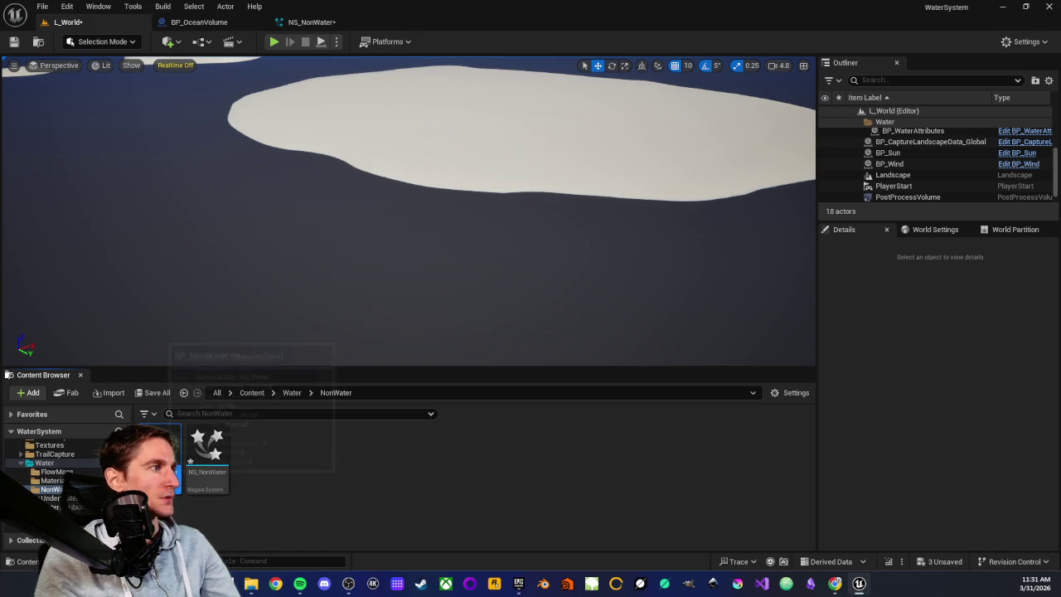
double_click(154, 451)
Step: Add a Niagara Particle System Component to BP_NonWater with NS_NonWater as its system asset
click(26, 77)
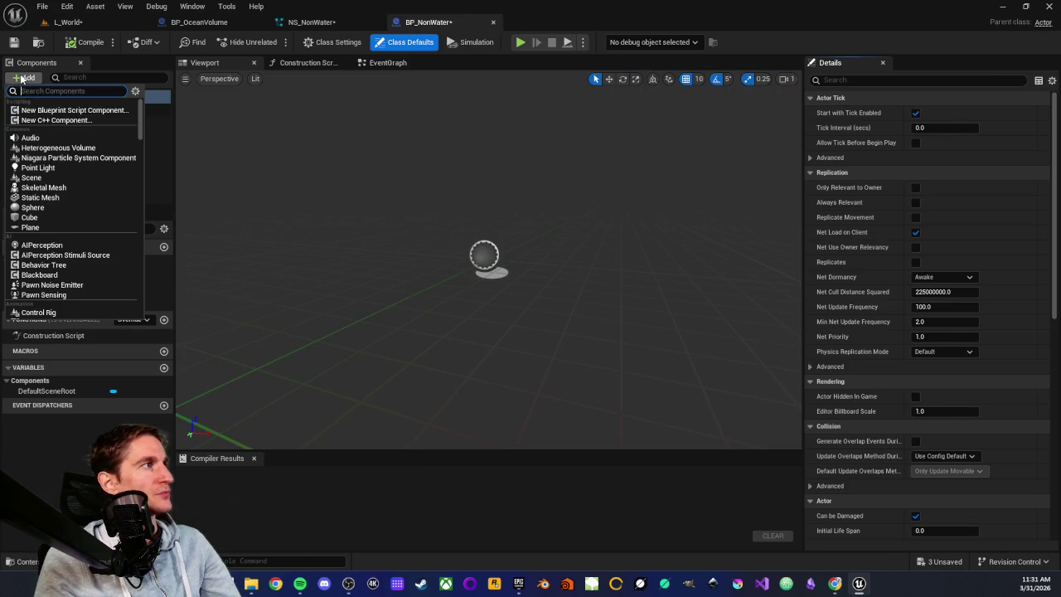
text(niagara)
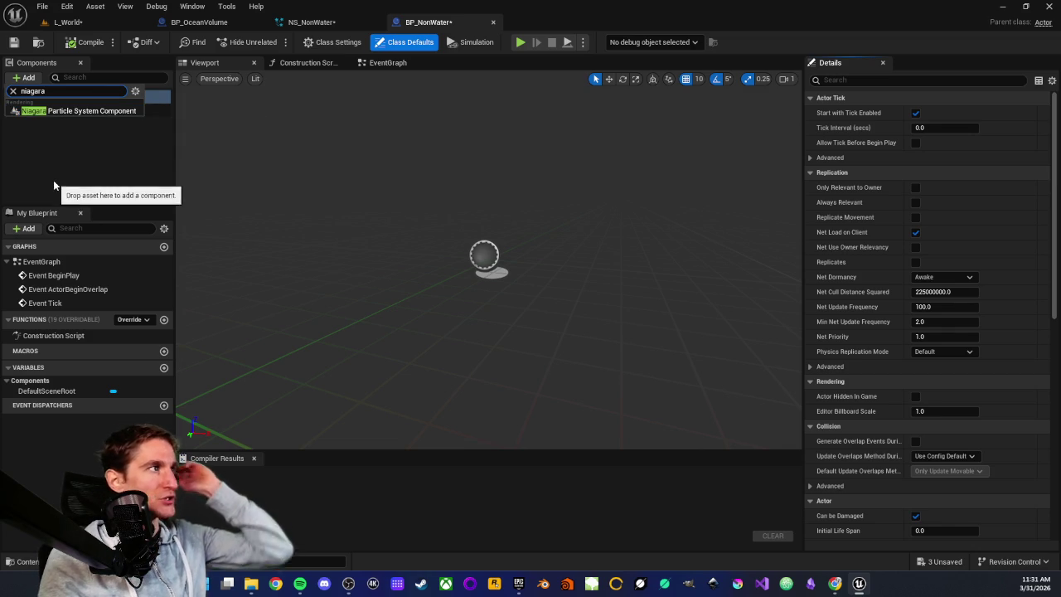
click(49, 111)
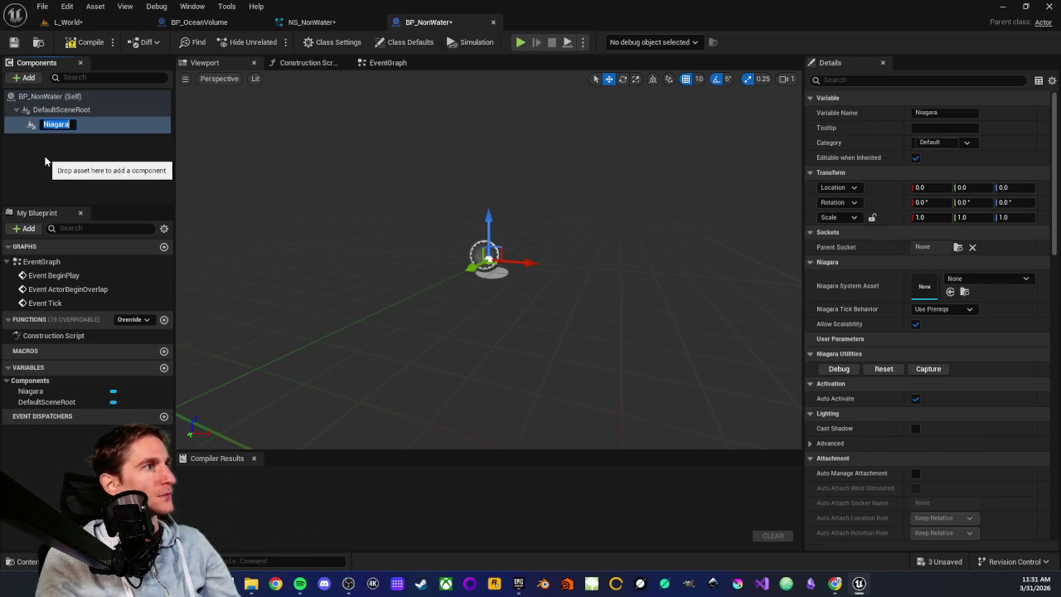
click(52, 137)
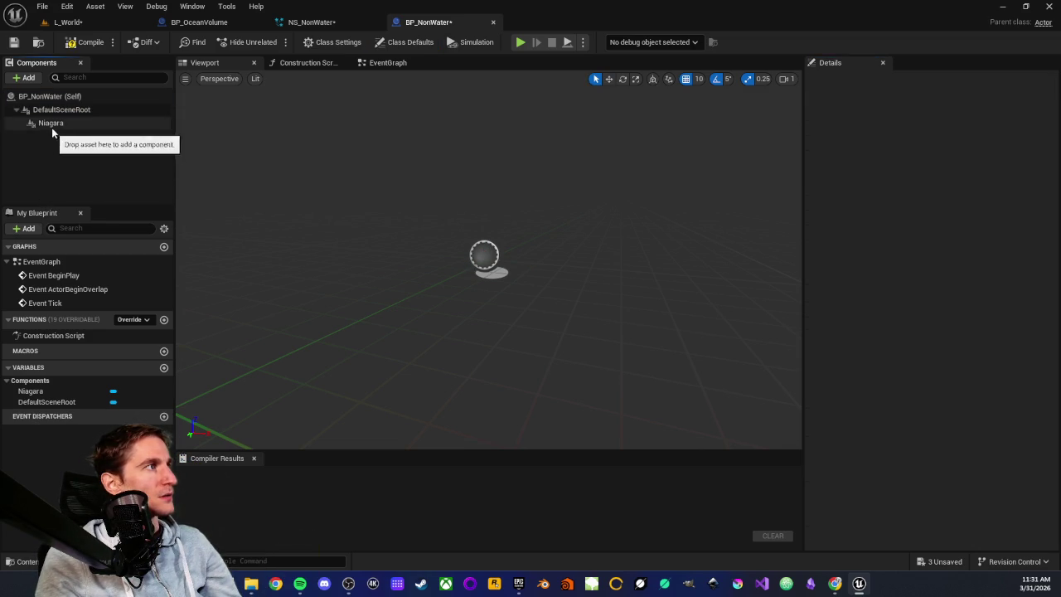
click(50, 123)
click(957, 278)
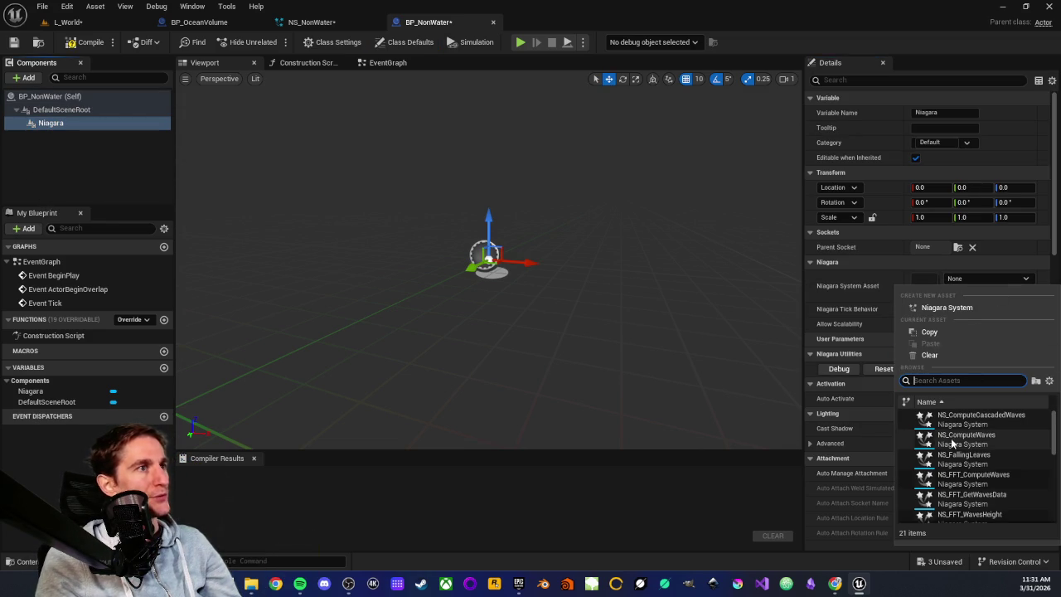
text(nonwater)
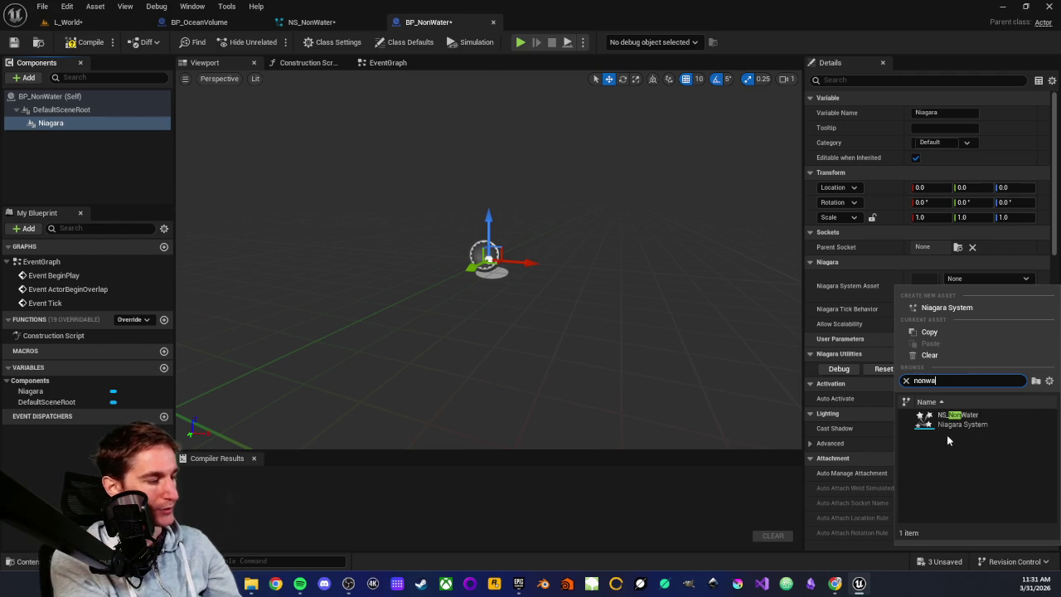
click(947, 417)
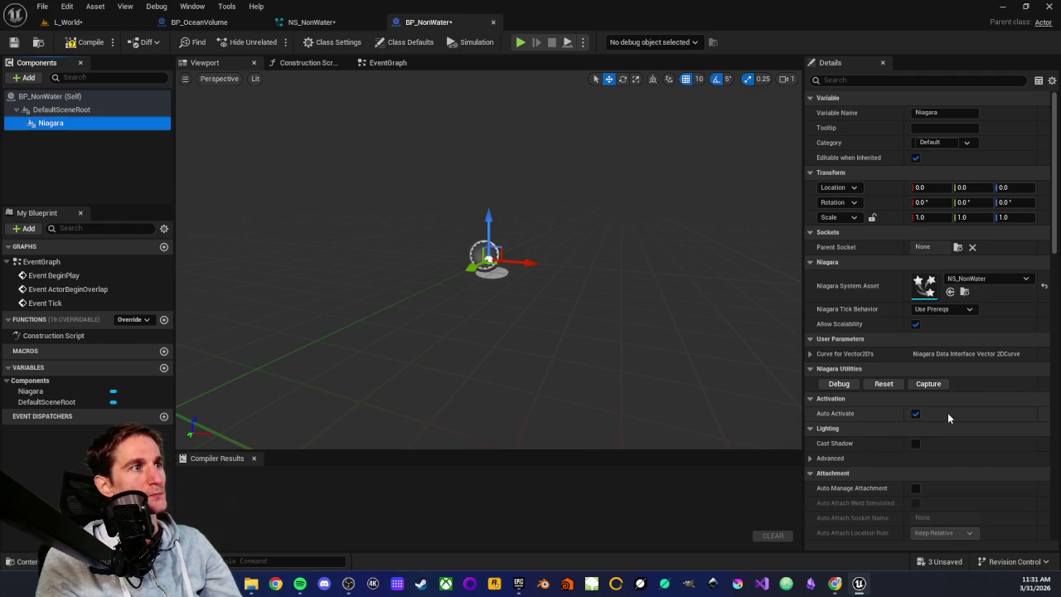
Step: Inspect the component's Curve for Vector2D's user parameter and curve settings, then return to NS_NonWater
click(810, 354)
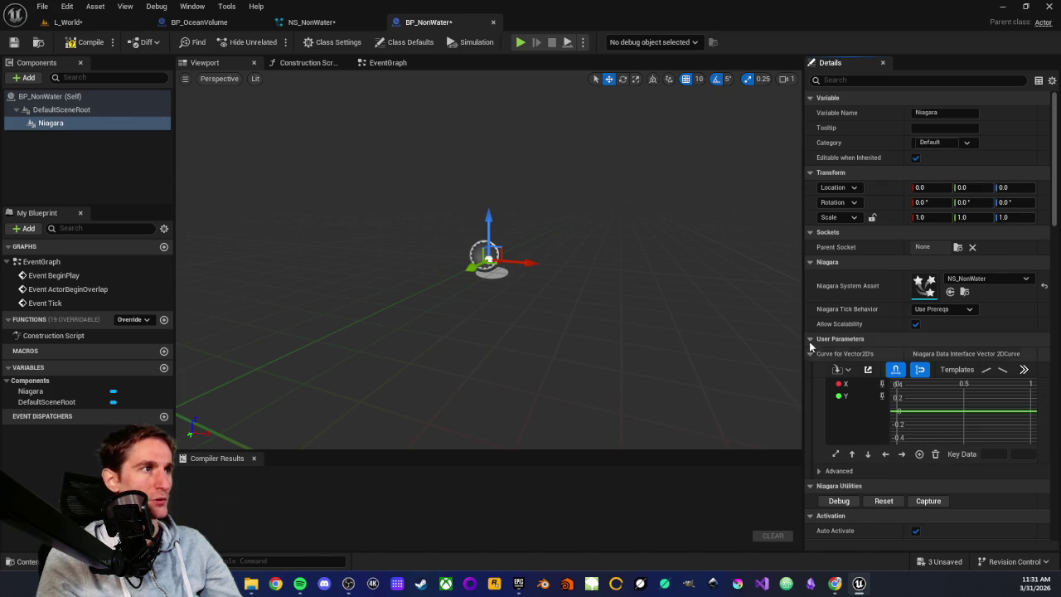
mouse_move(451, 275)
mouse_down()
mouse_move(464, 298)
mouse_move(481, 249)
mouse_move(394, 291)
mouse_up()
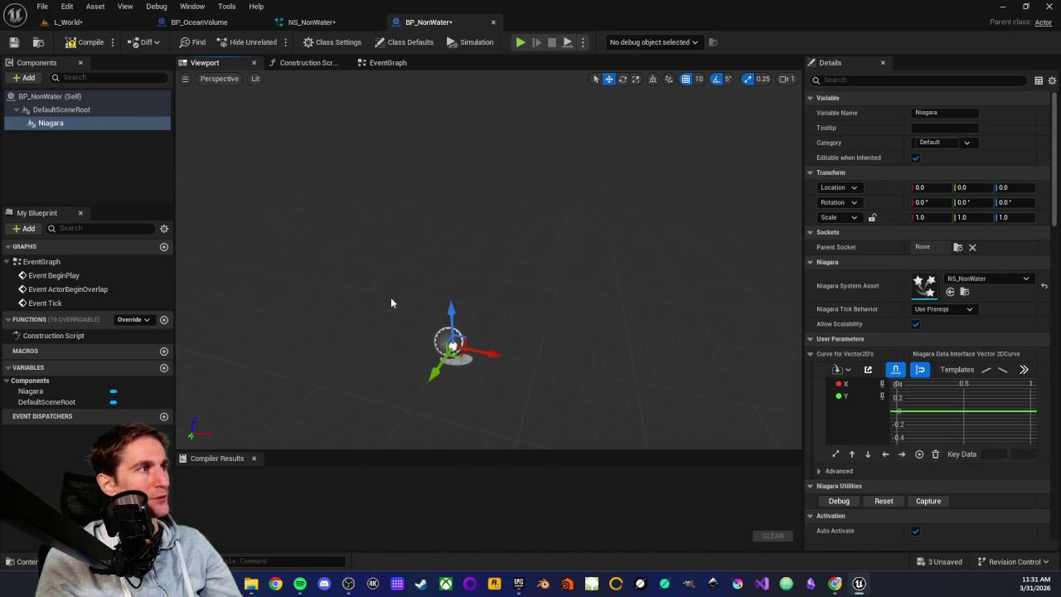
click(45, 149)
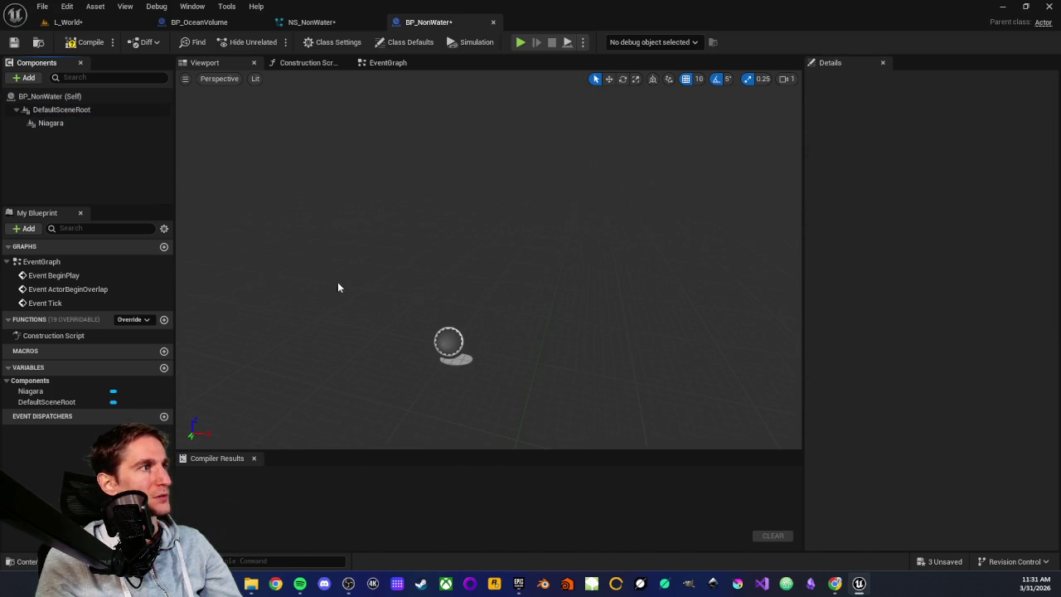
click(76, 122)
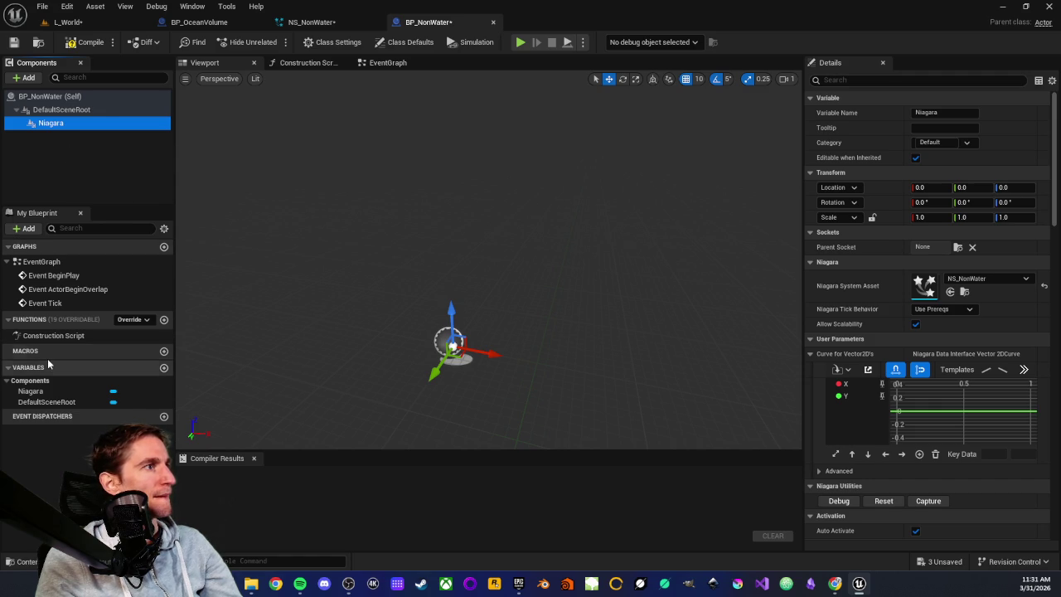
click(68, 155)
click(67, 123)
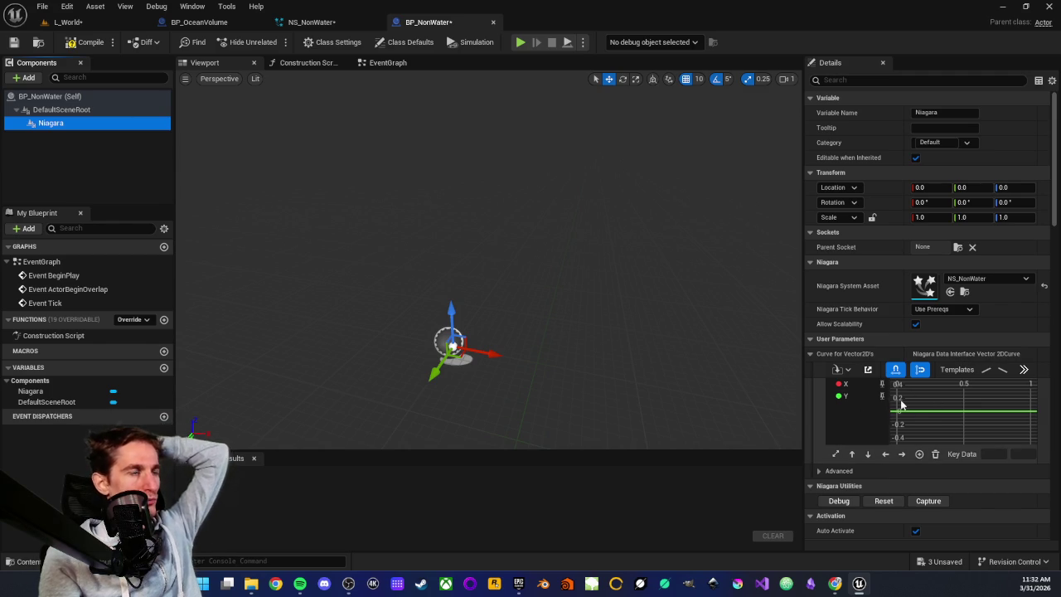
scroll(905, 419, down, 2)
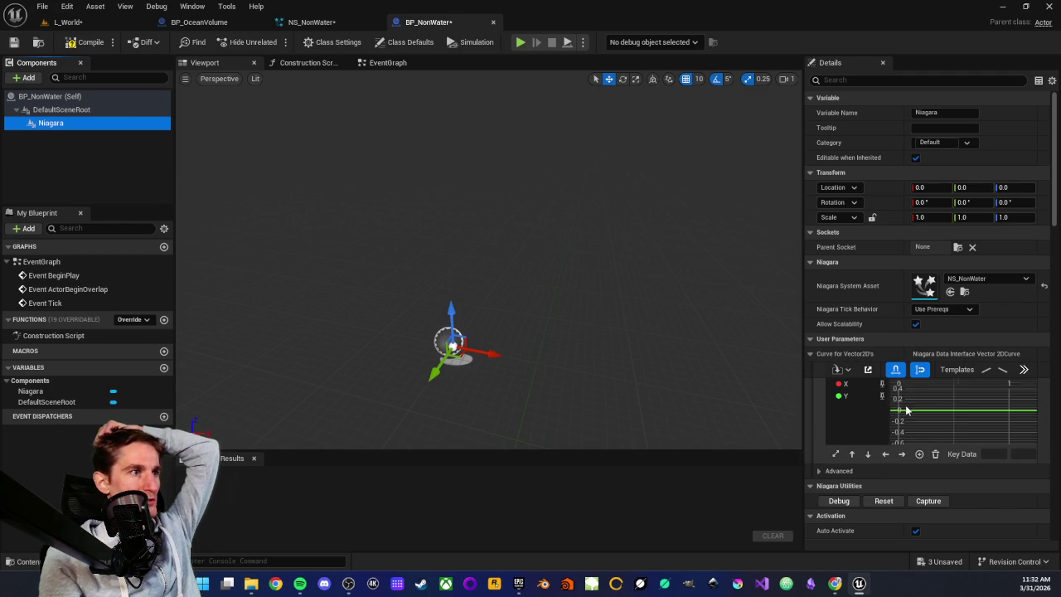
click(818, 470)
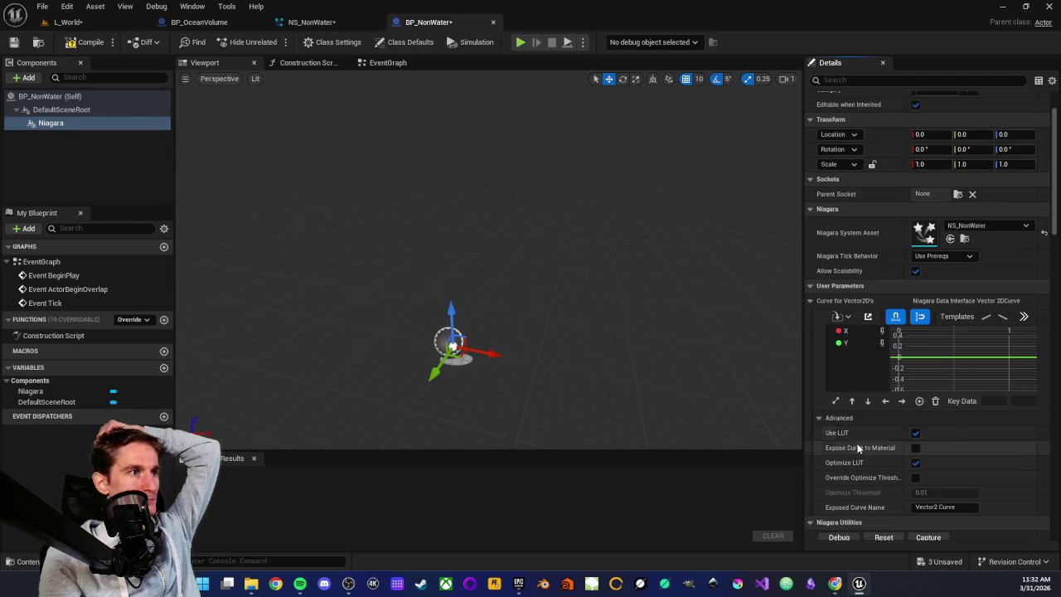
click(820, 456)
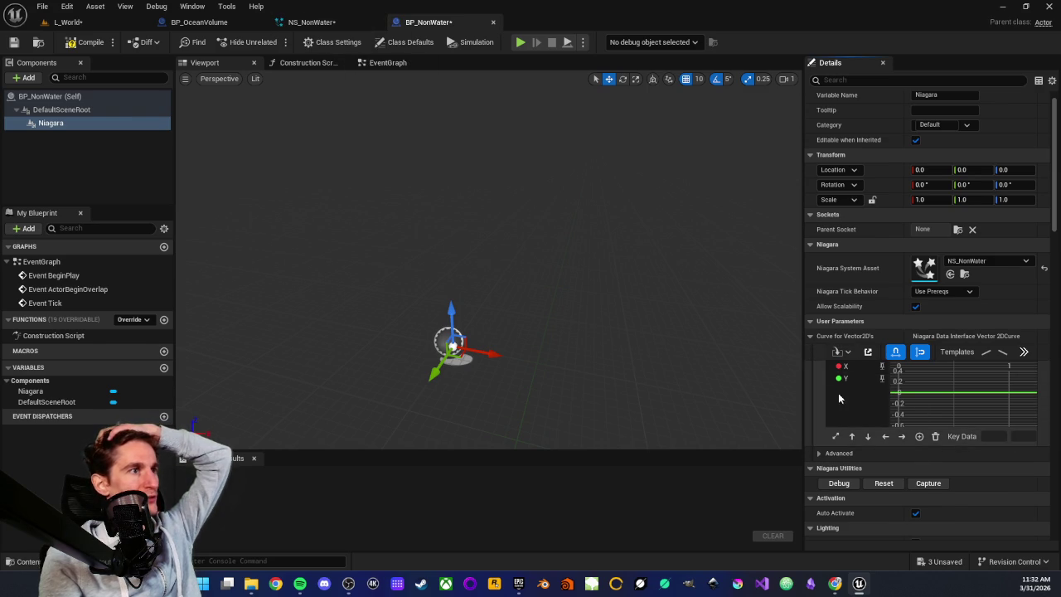
click(308, 21)
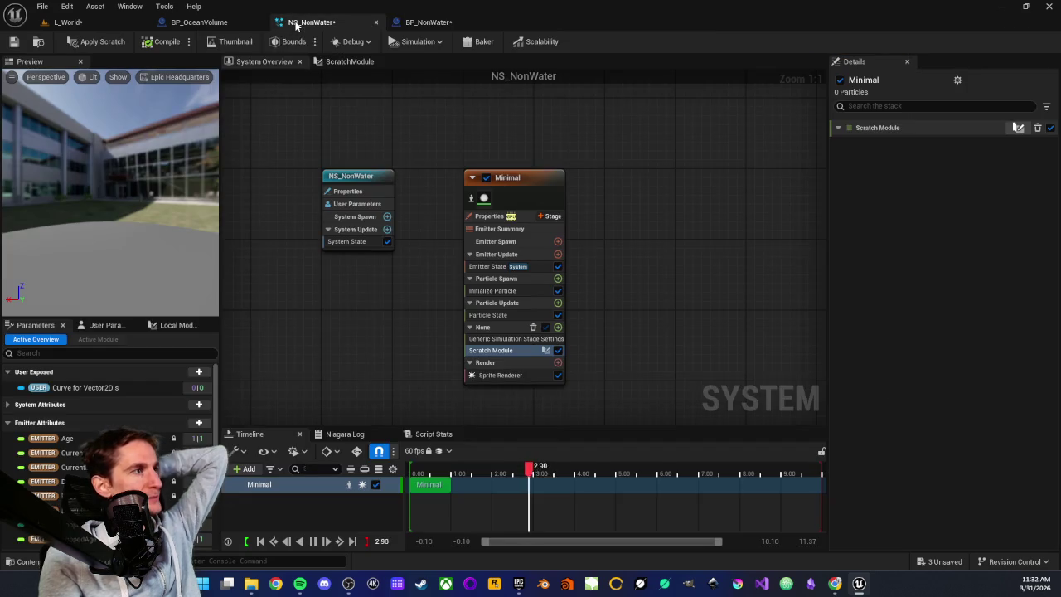
Step: Start a new user-exposed parameter and browse the Data Interface types under Make New
click(199, 371)
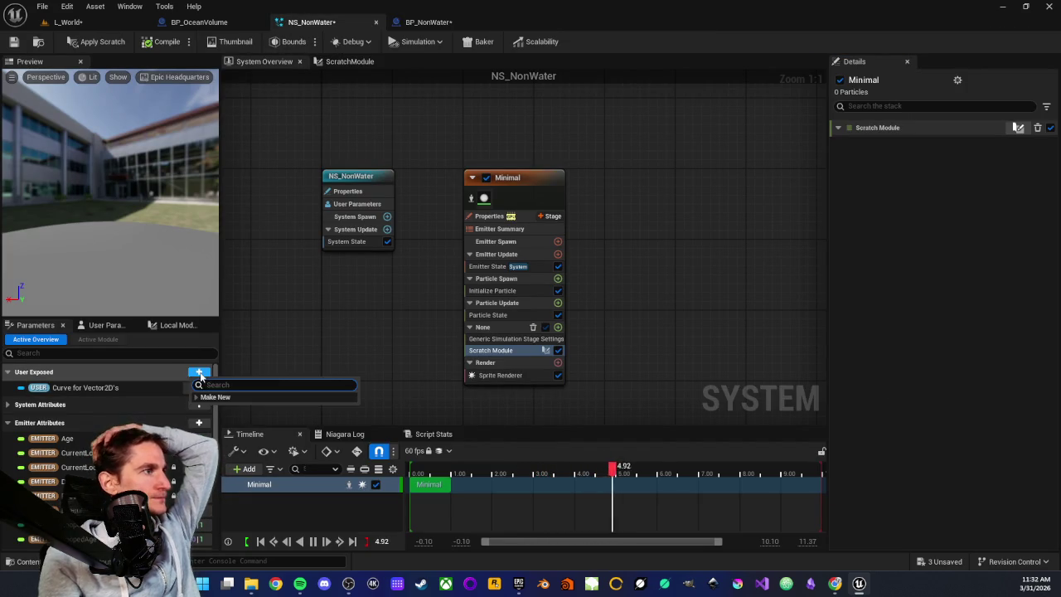
click(199, 398)
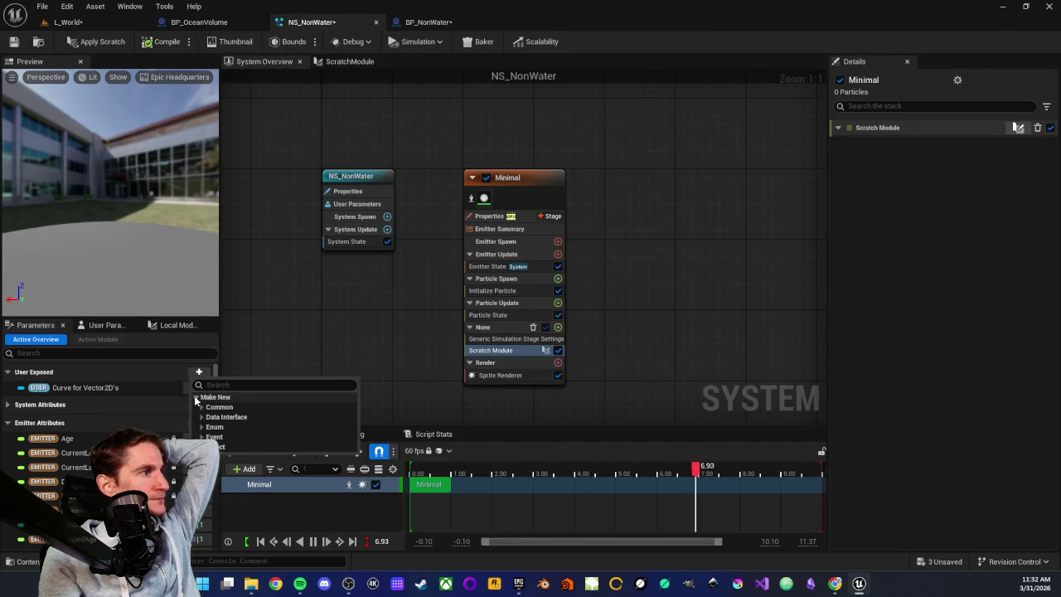
click(200, 420)
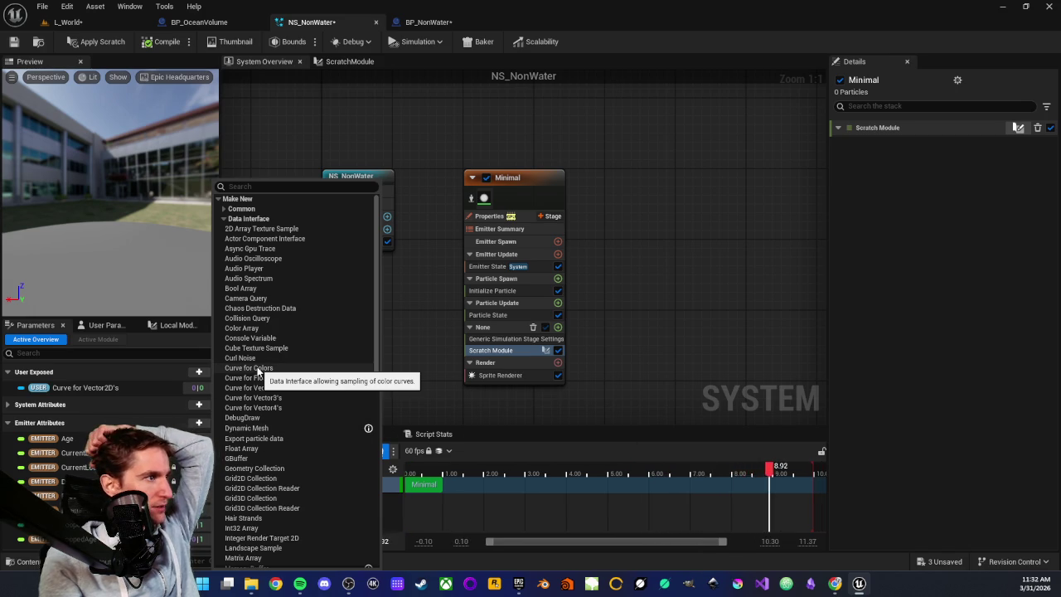
scroll(274, 422, down, 5)
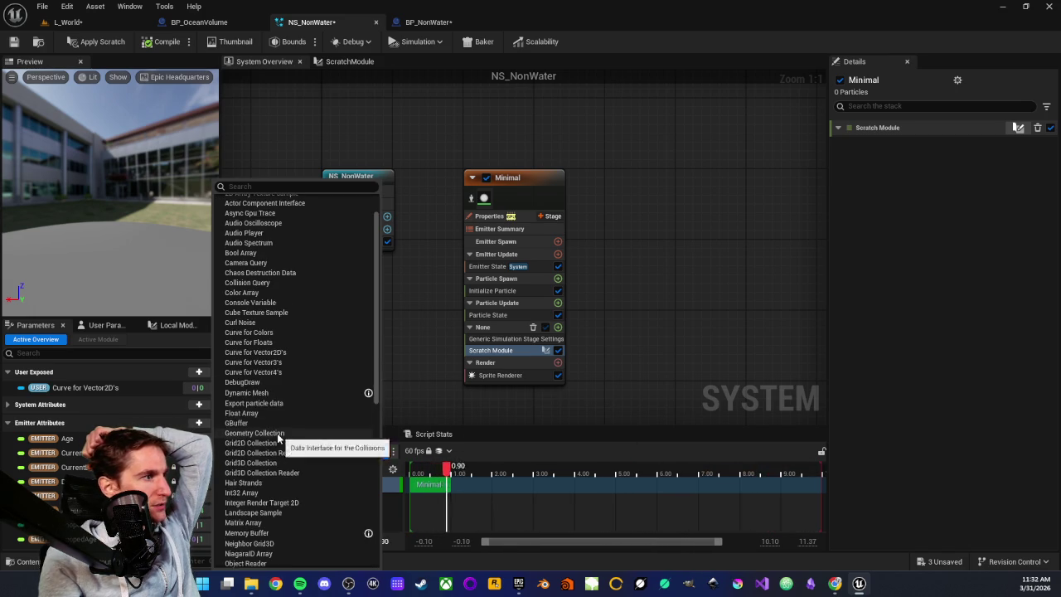
scroll(277, 431, down, 6)
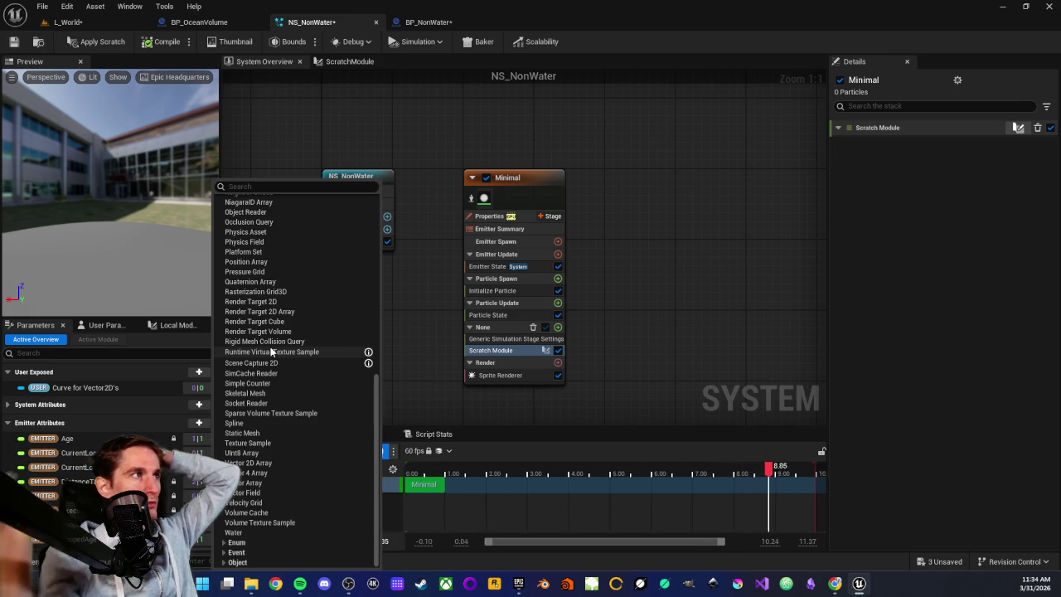
click(321, 109)
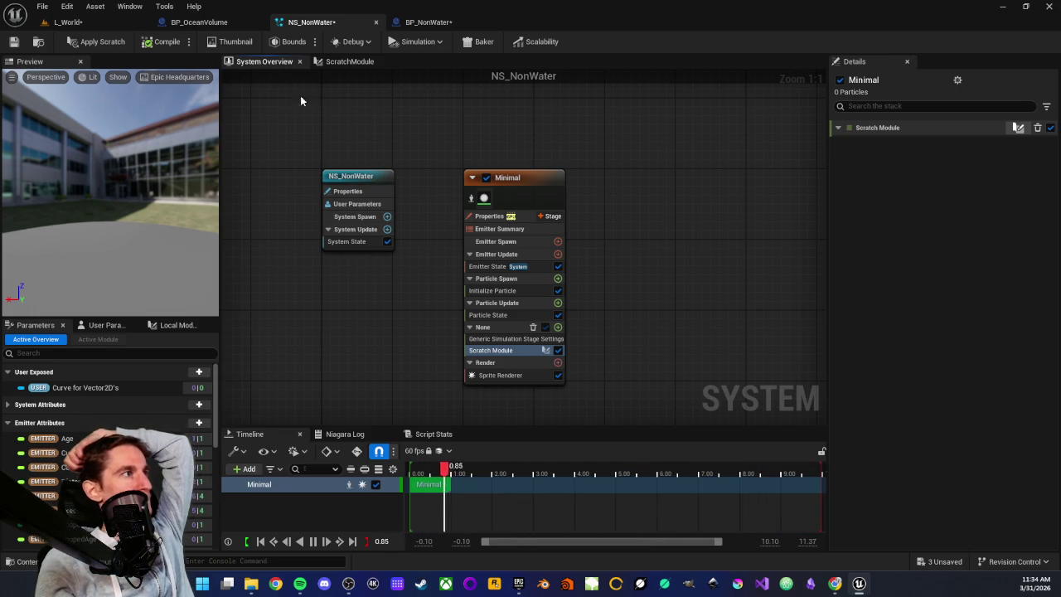
Step: Add a Box Collision component named Box under the Niagara component and view its properties
click(429, 24)
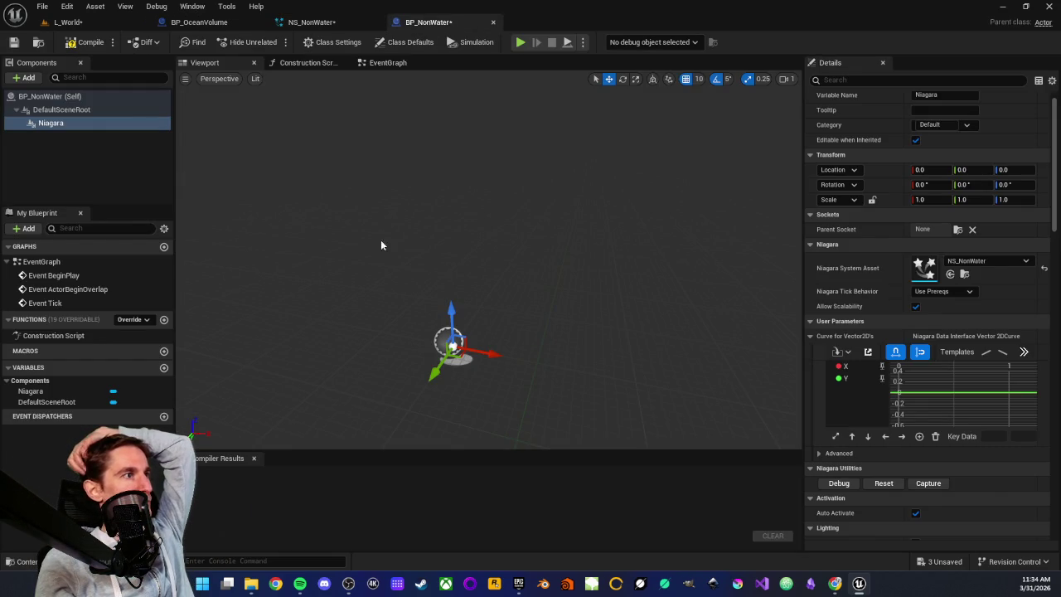
click(28, 77)
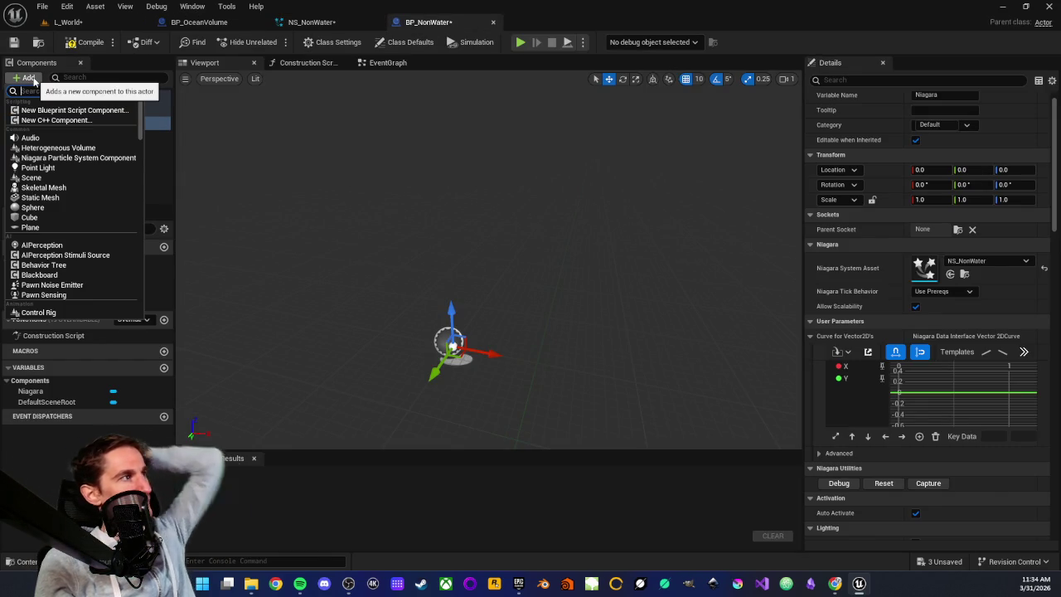
text(box c)
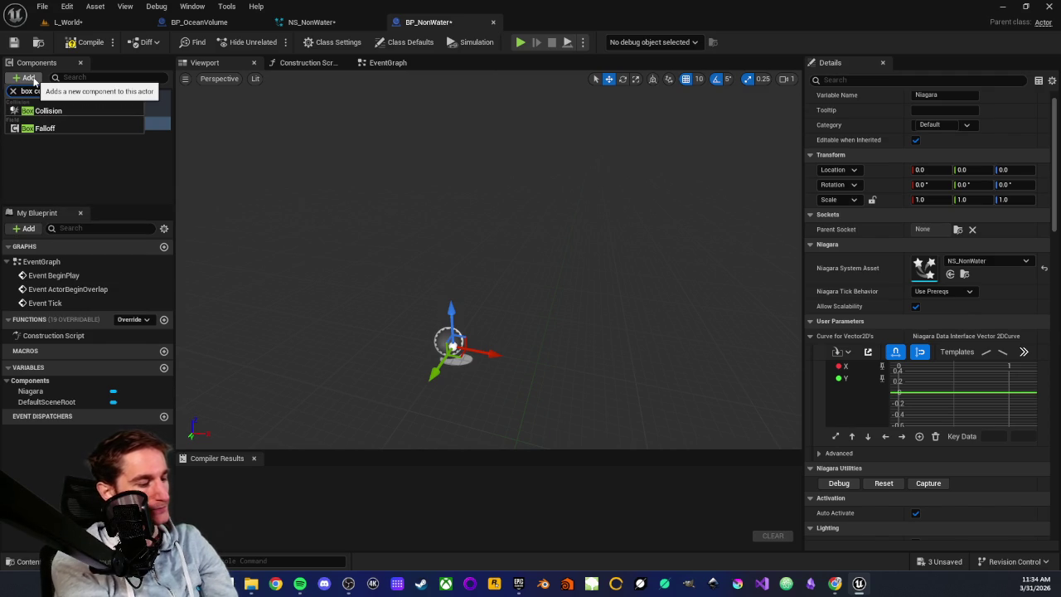
key(Return)
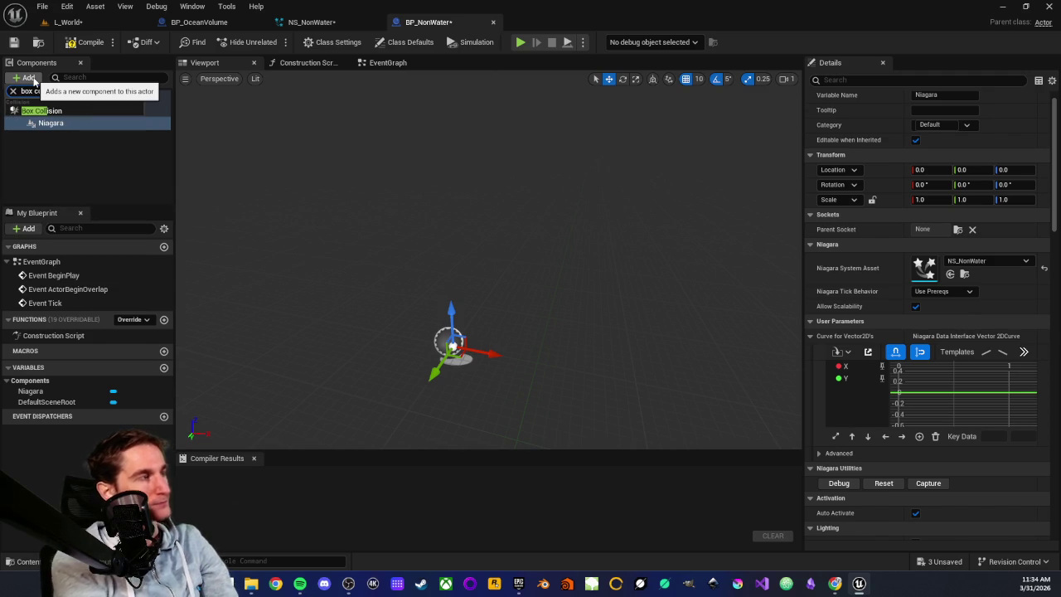
click(50, 113)
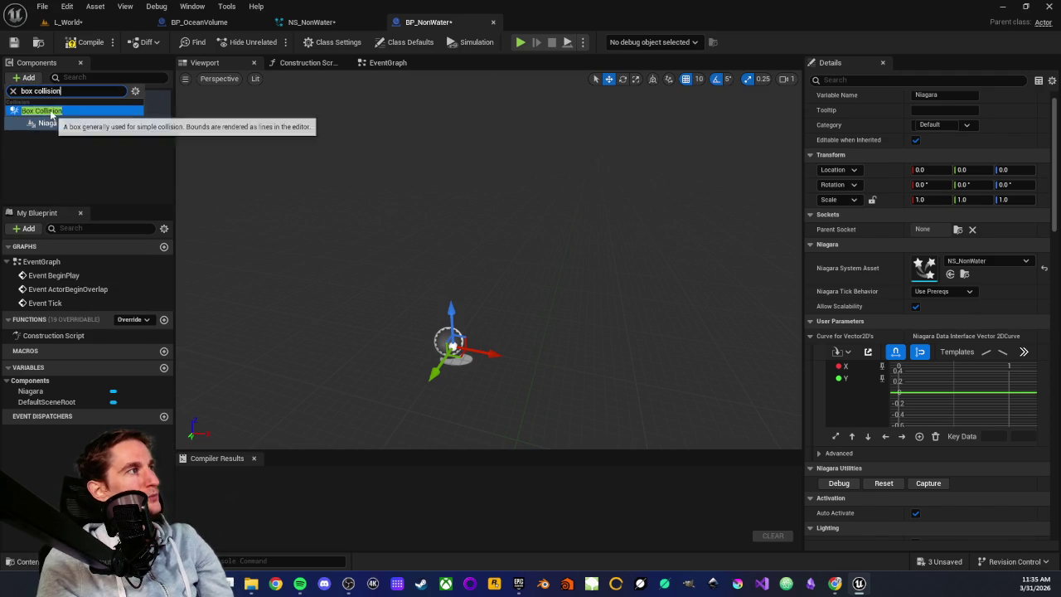
click(49, 111)
click(446, 268)
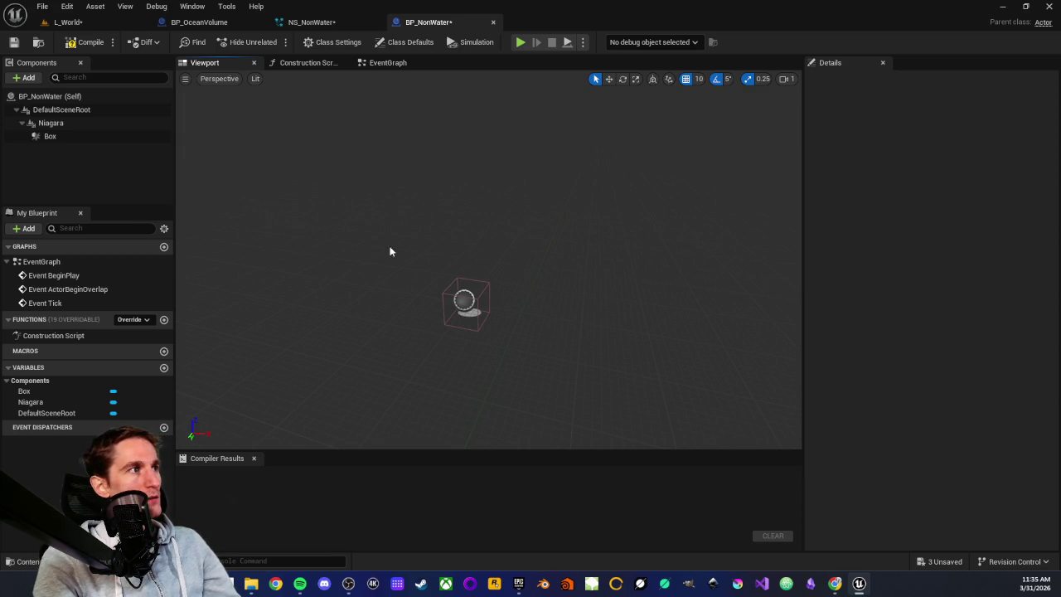
click(71, 137)
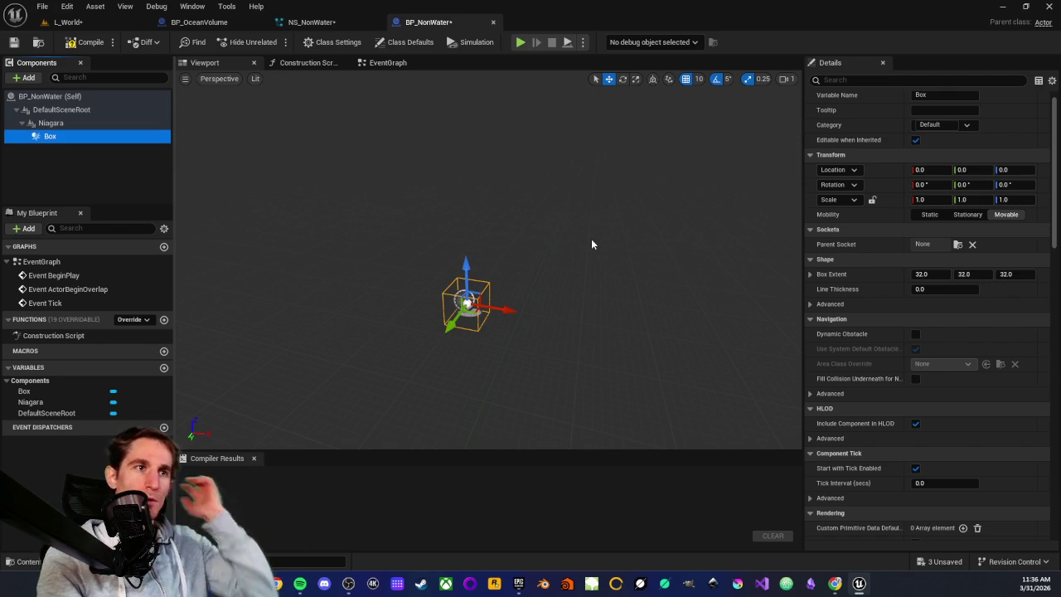
scroll(507, 256, up, 2)
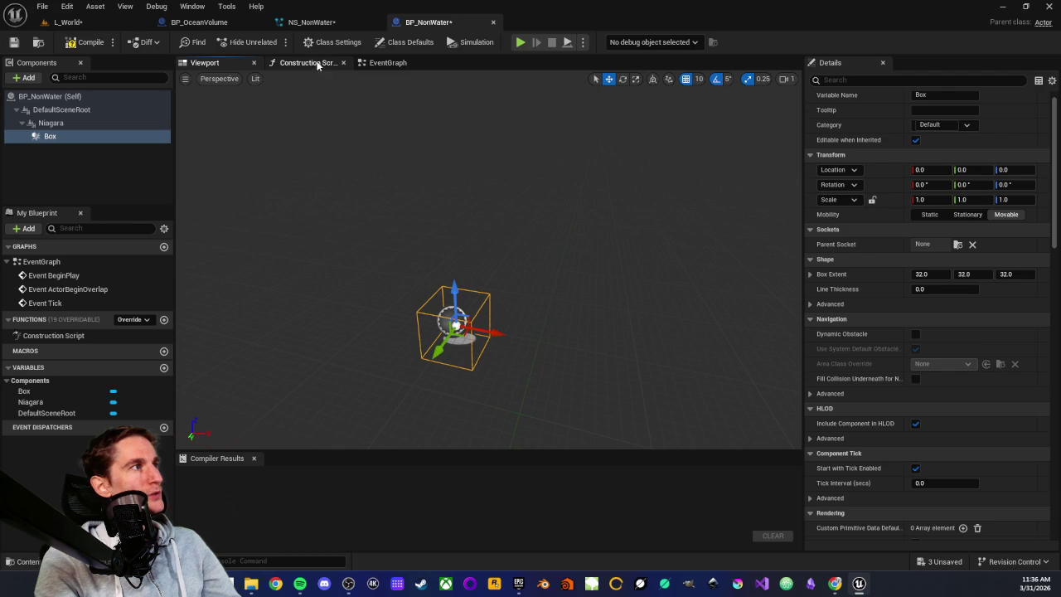
click(387, 63)
Step: Delete Event ActorBeginOverlap and add Box's On Component Begin Overlap and End Overlap events
mouse_move(373, 222)
mouse_down()
mouse_move(464, 312)
mouse_move(497, 283)
mouse_up()
key(Delete)
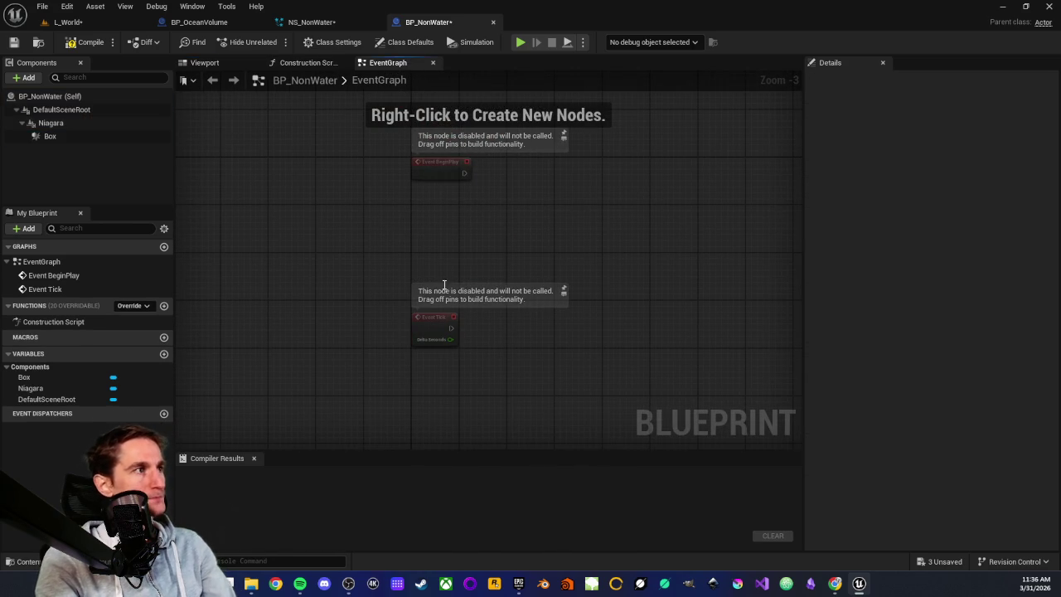
click(69, 139)
scroll(928, 376, down, 10)
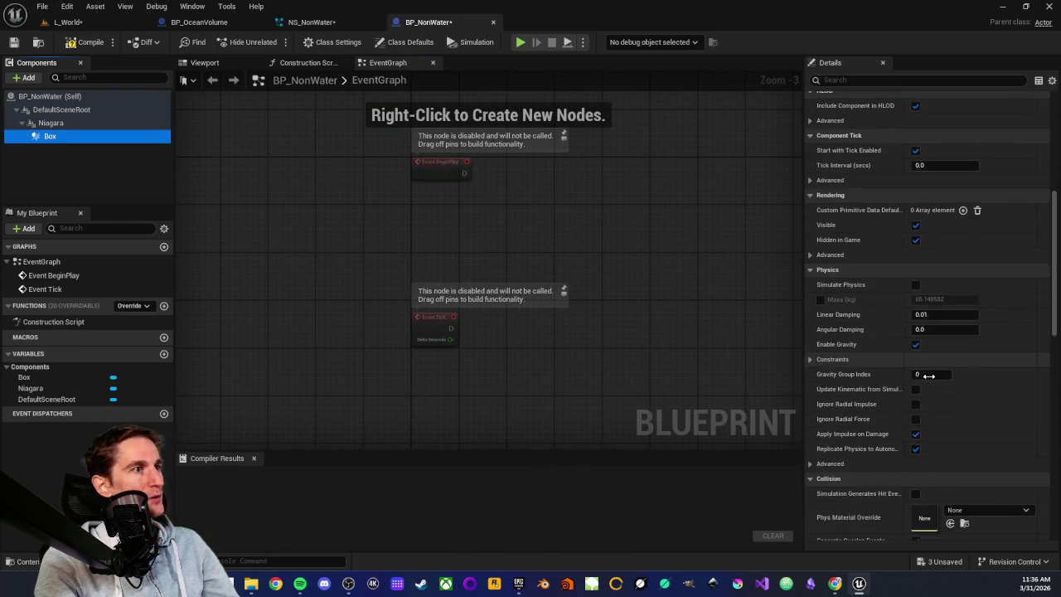
scroll(885, 386, down, 5)
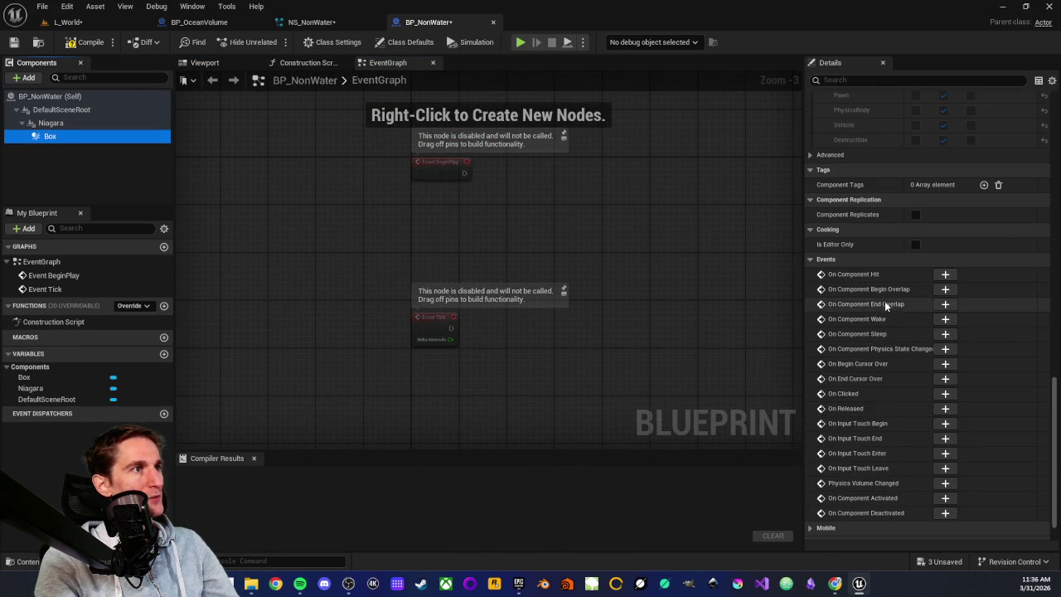
click(945, 290)
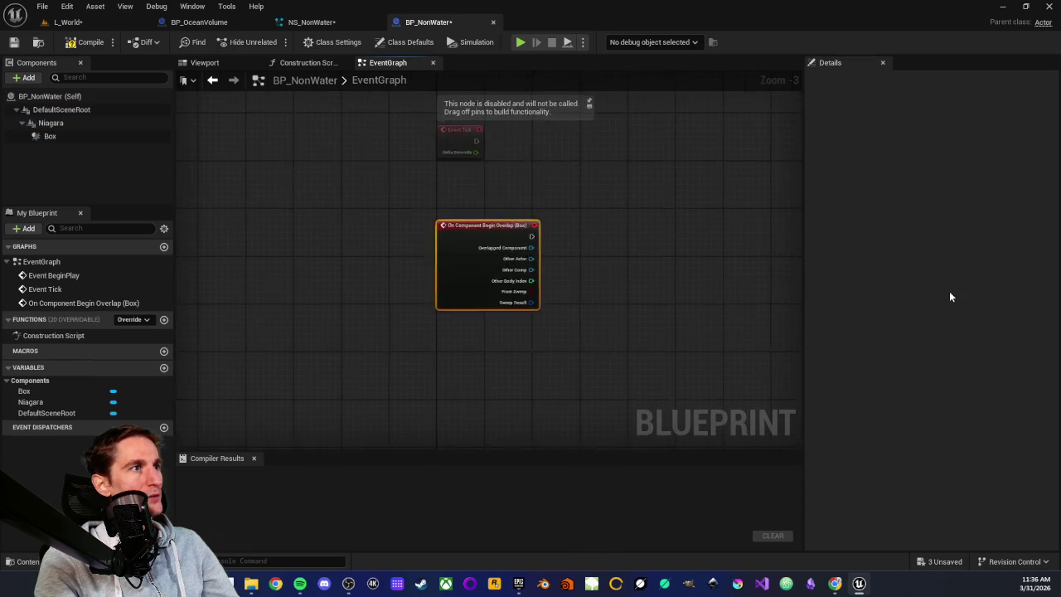
click(64, 137)
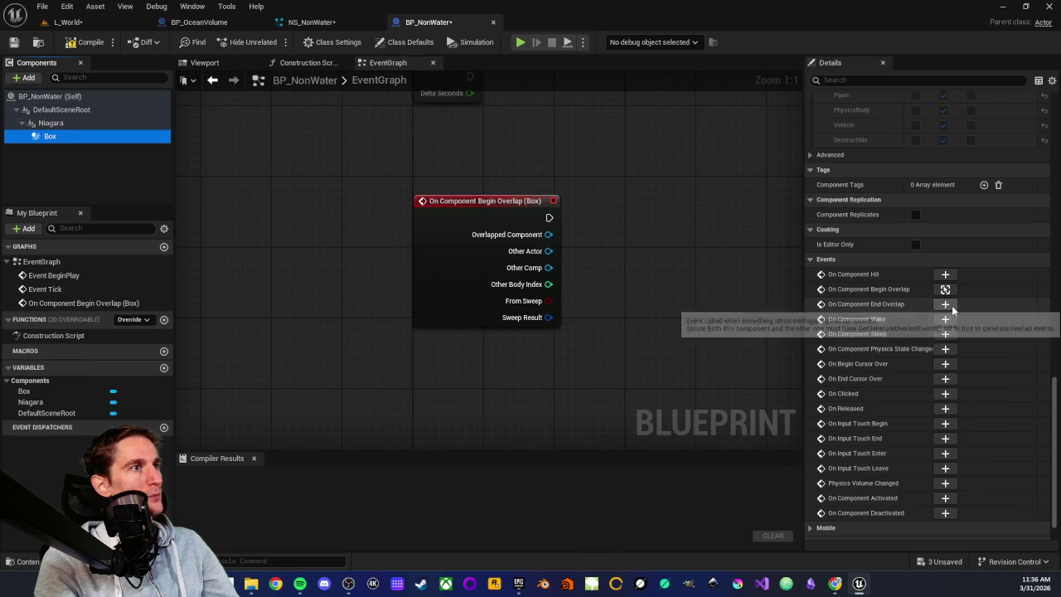
click(945, 304)
drag(449, 231, 457, 284)
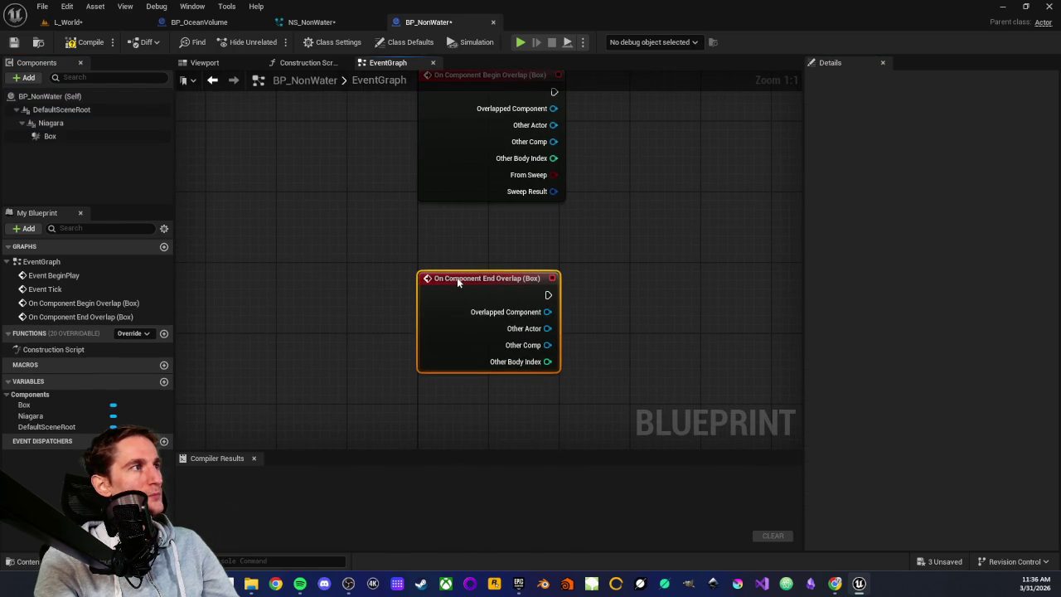
drag(442, 229, 367, 359)
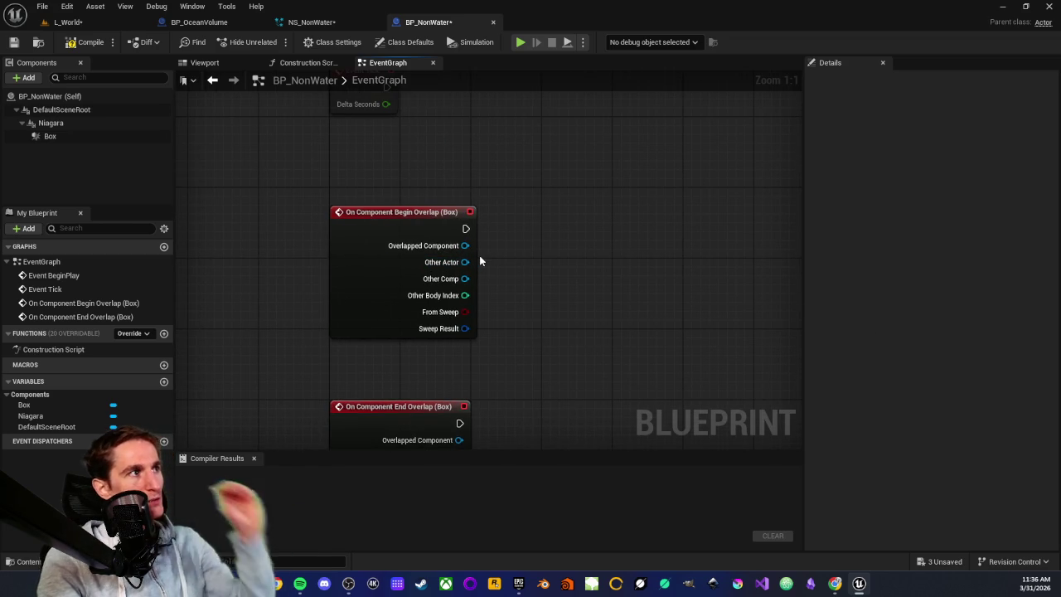
drag(513, 264, 476, 278)
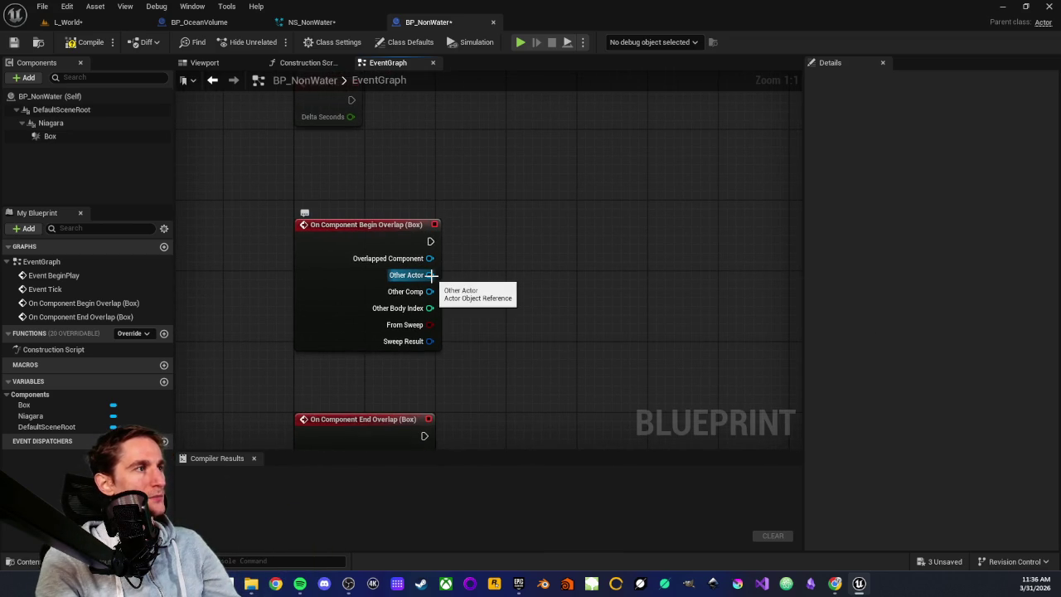
drag(432, 280, 516, 282)
text(has interf)
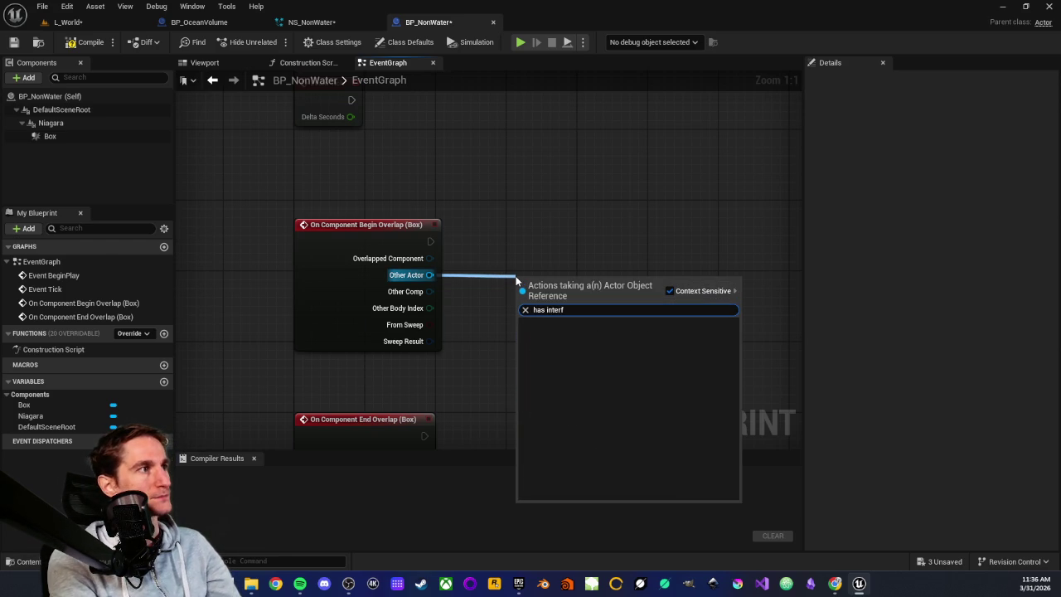
key(BackSpace)
key(BackSpace)
key(BackSpace)
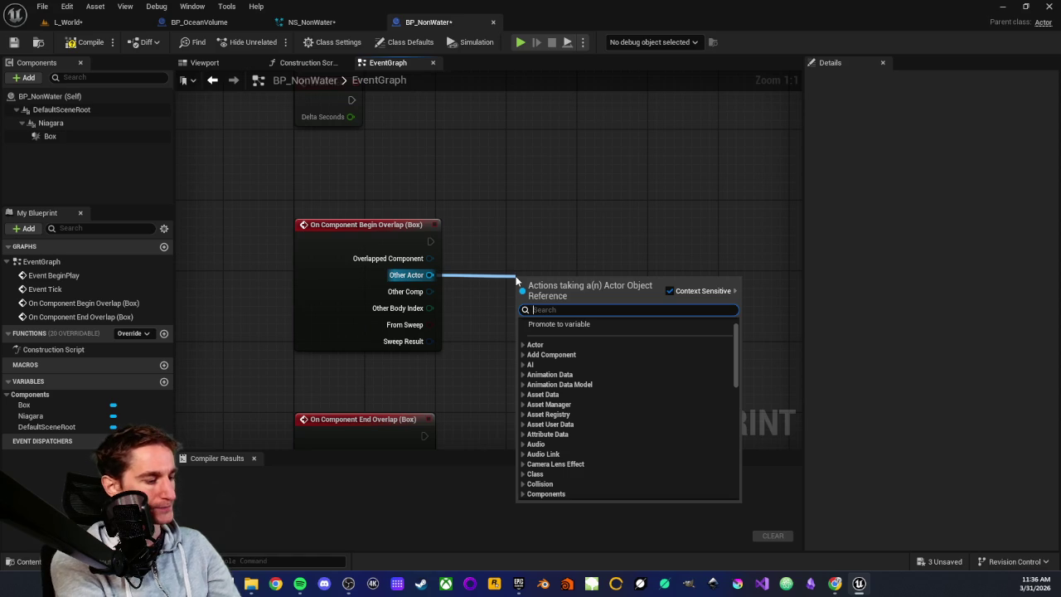
text(interface)
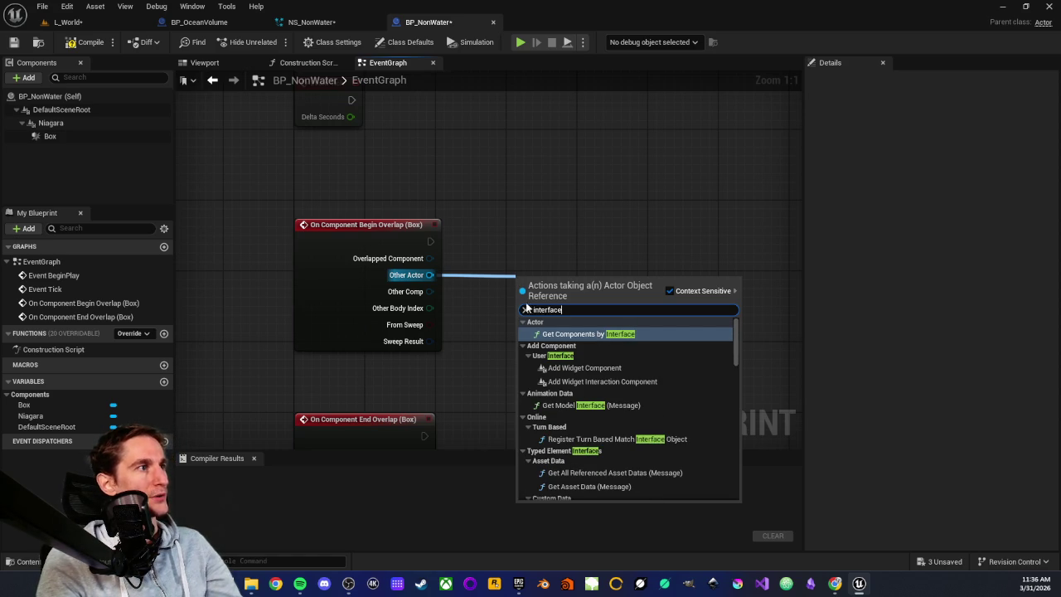
click(588, 335)
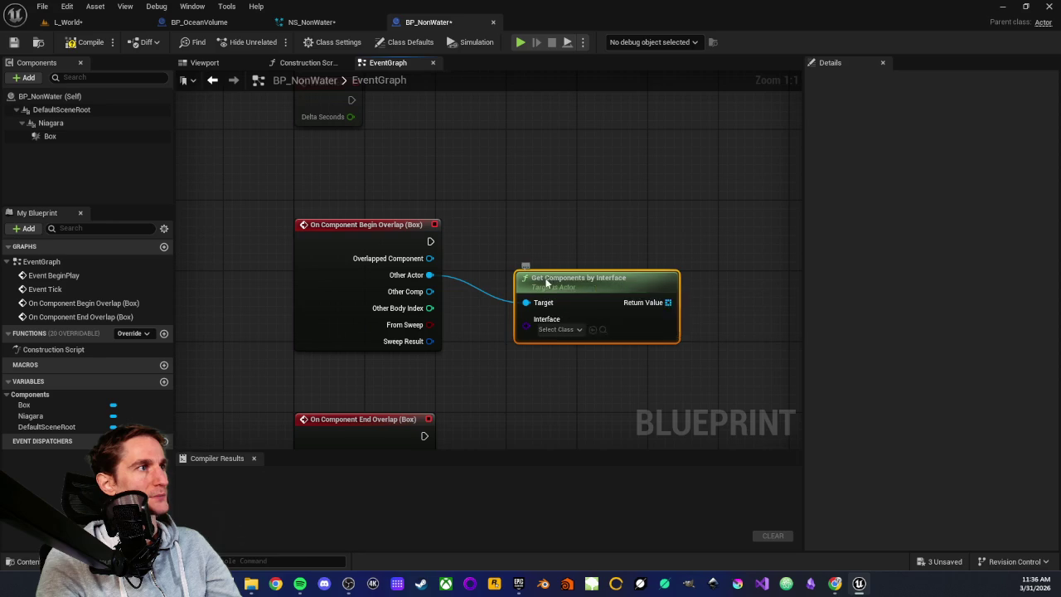
drag(545, 283, 528, 265)
click(554, 313)
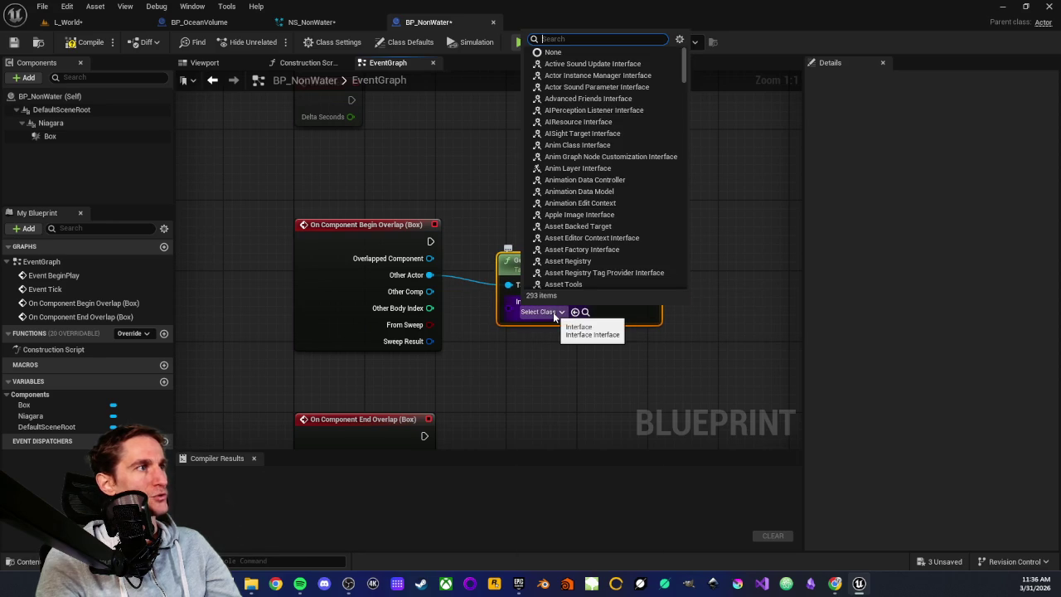
click(553, 313)
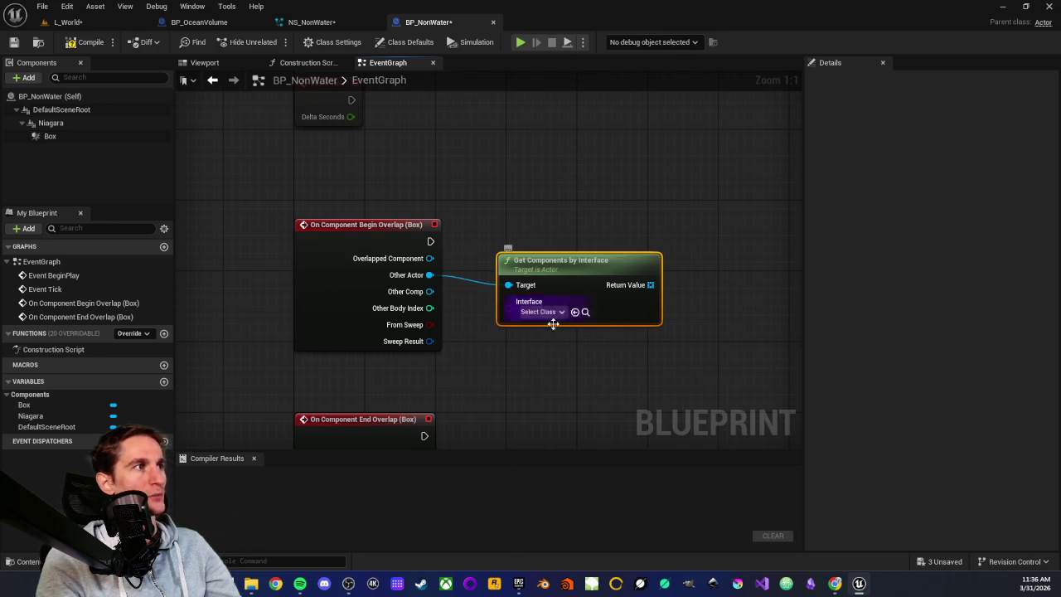
drag(569, 274, 560, 283)
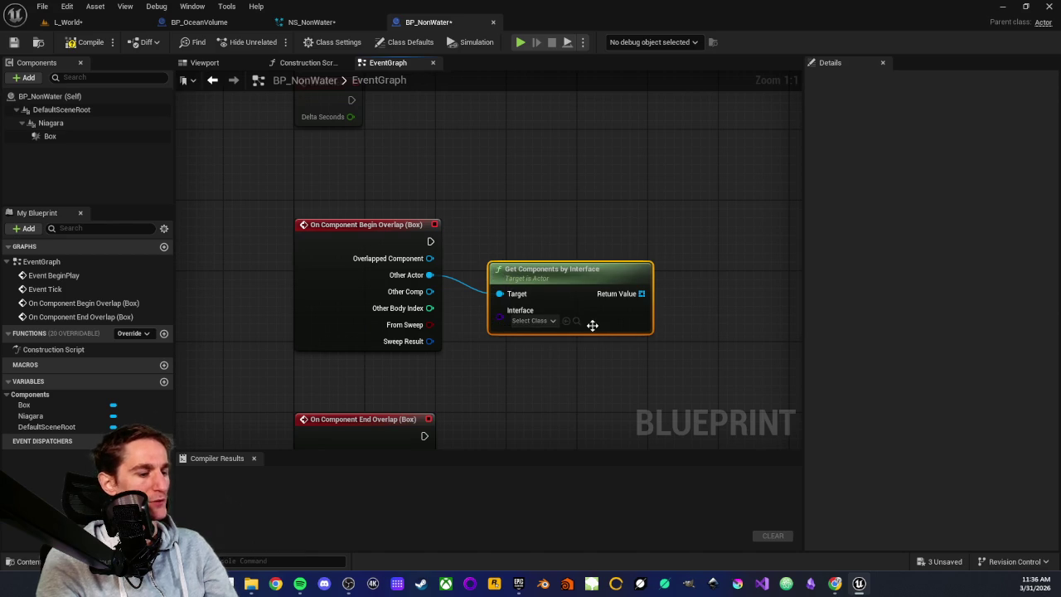
key(Delete)
drag(429, 275, 509, 274)
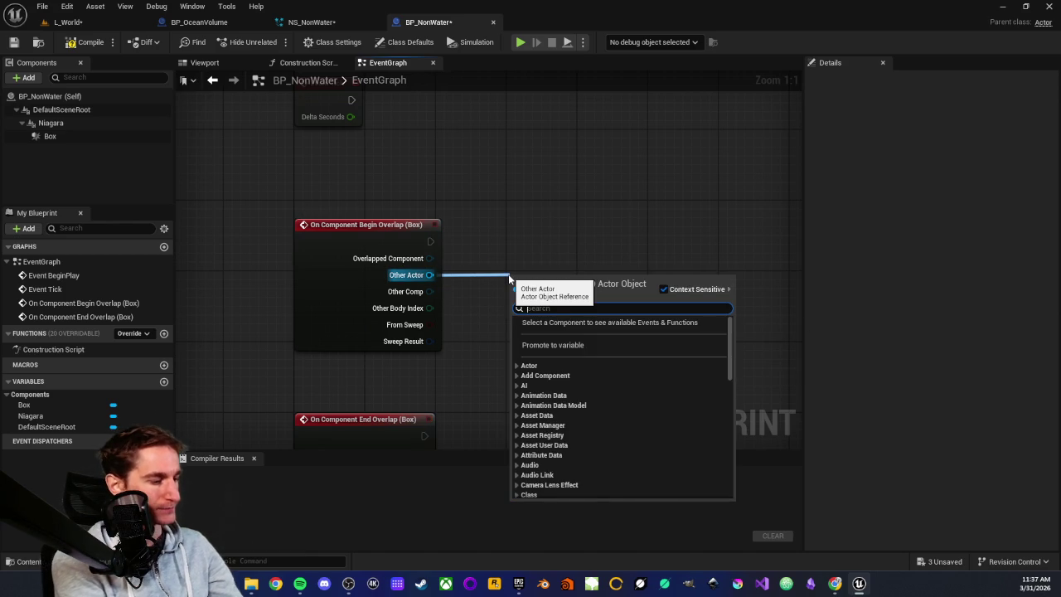
text(interfac)
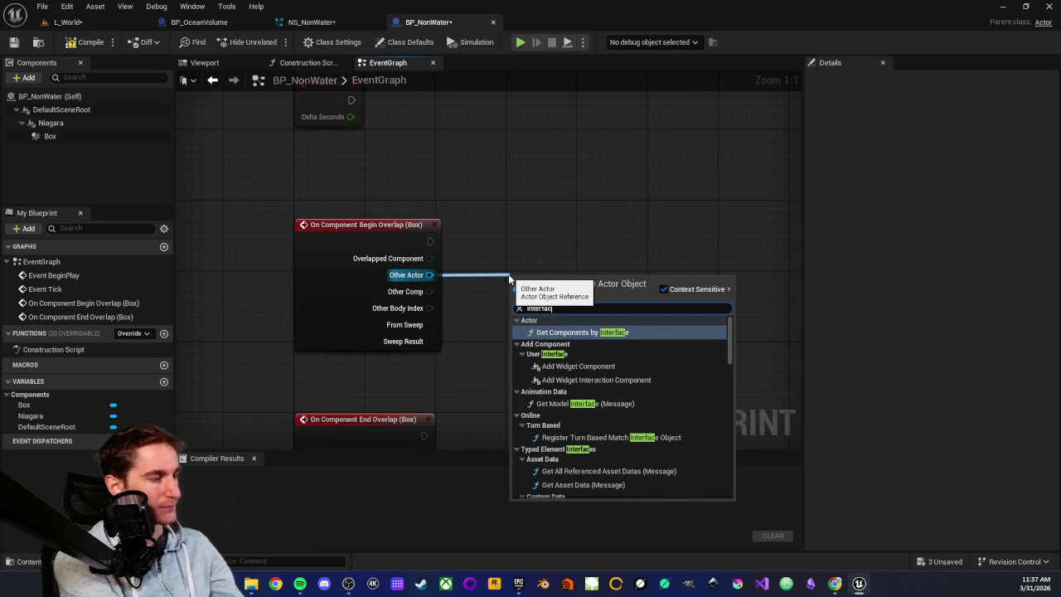
text(e)
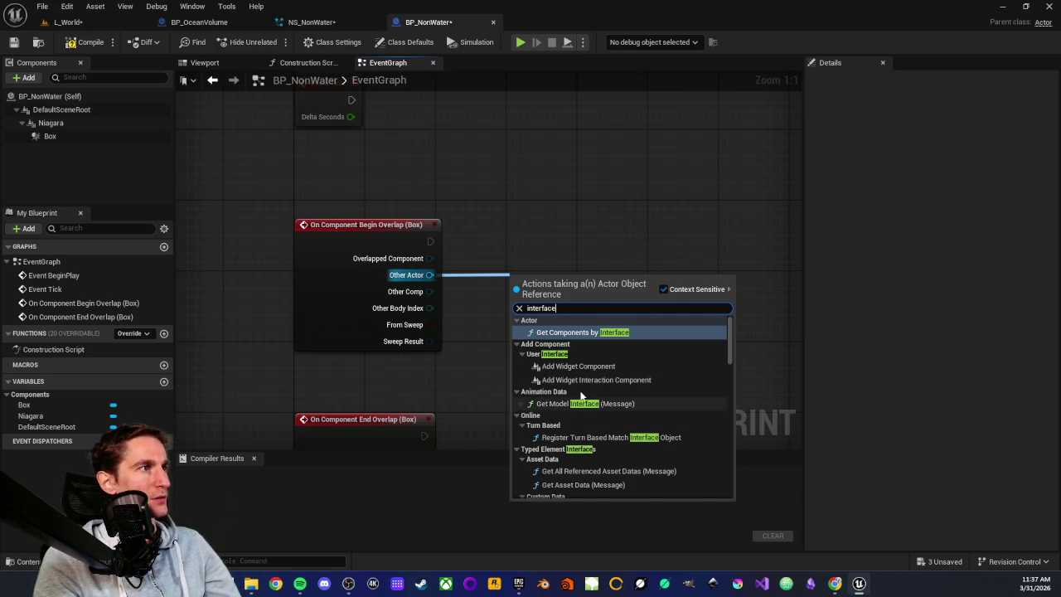
scroll(572, 373, down, 5)
scroll(575, 373, down, 2)
scroll(581, 399, up, 6)
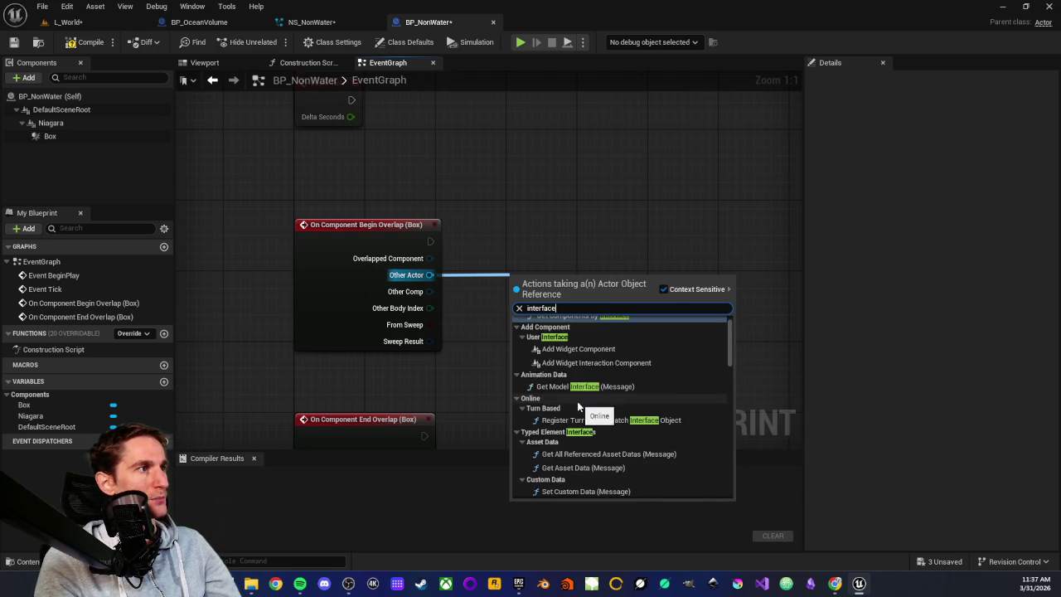
scroll(577, 401, up, 1)
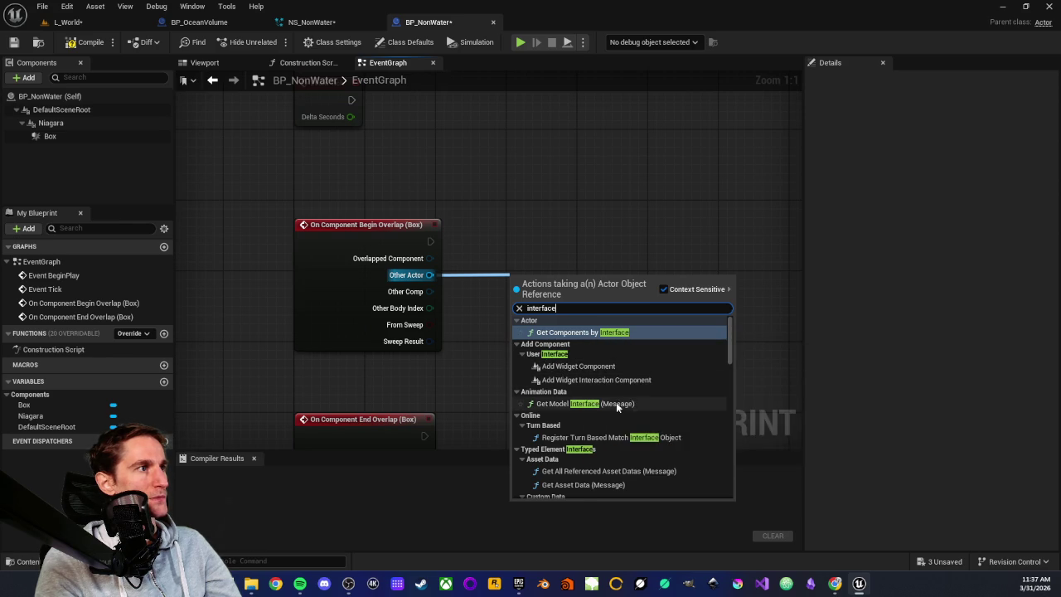
scroll(617, 404, down, 5)
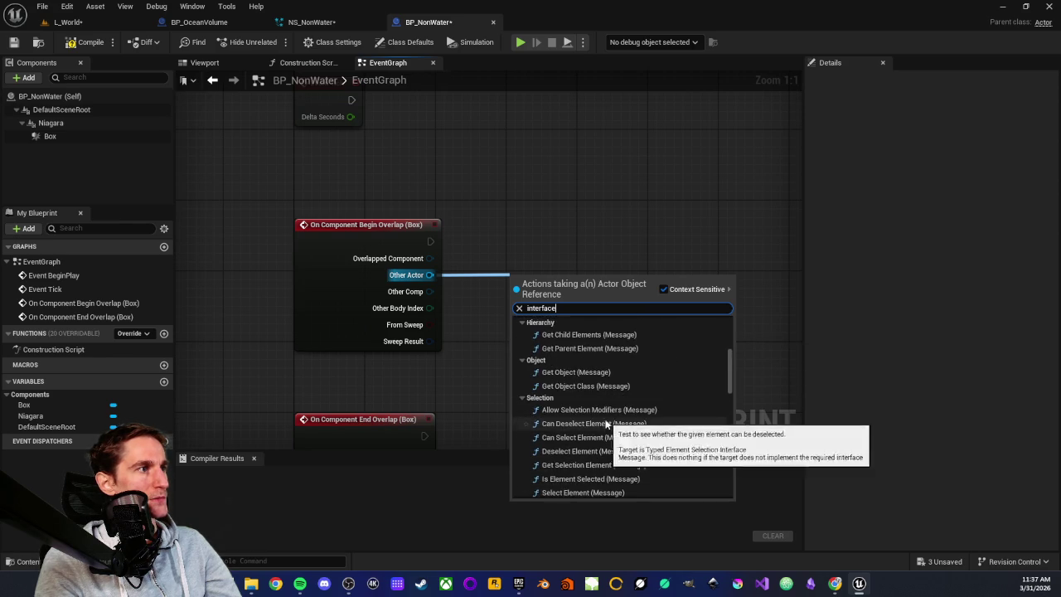
scroll(605, 423, down, 8)
scroll(605, 413, down, 10)
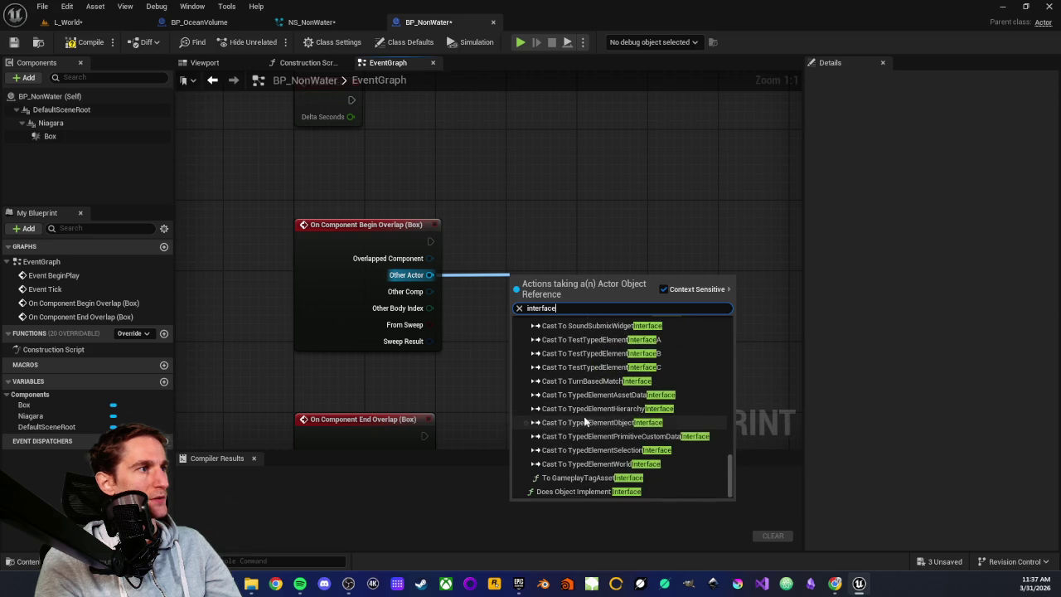
scroll(586, 415, up, 10)
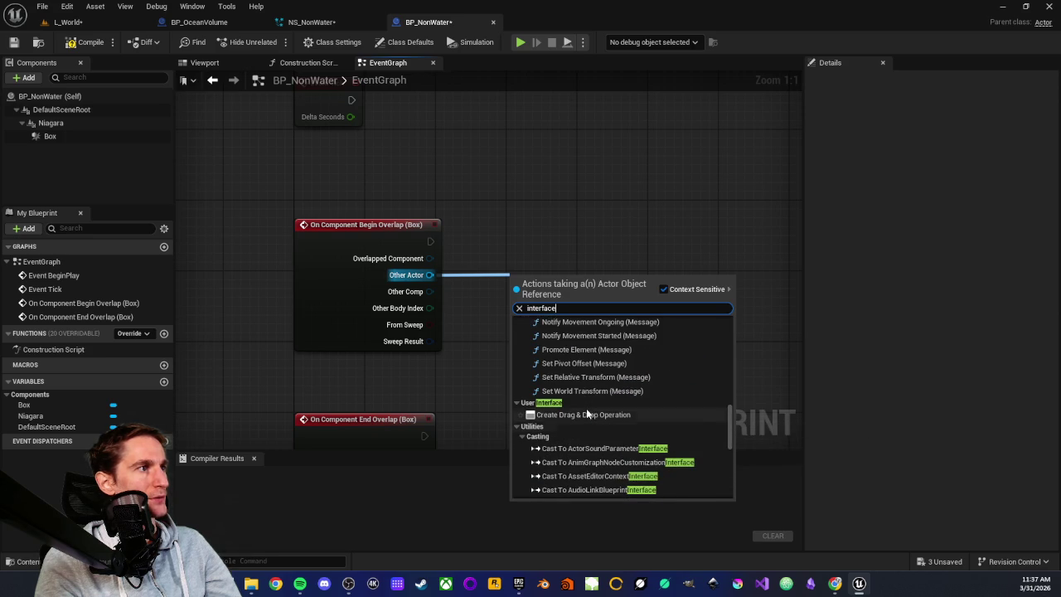
scroll(573, 464, up, 3)
scroll(574, 464, up, 8)
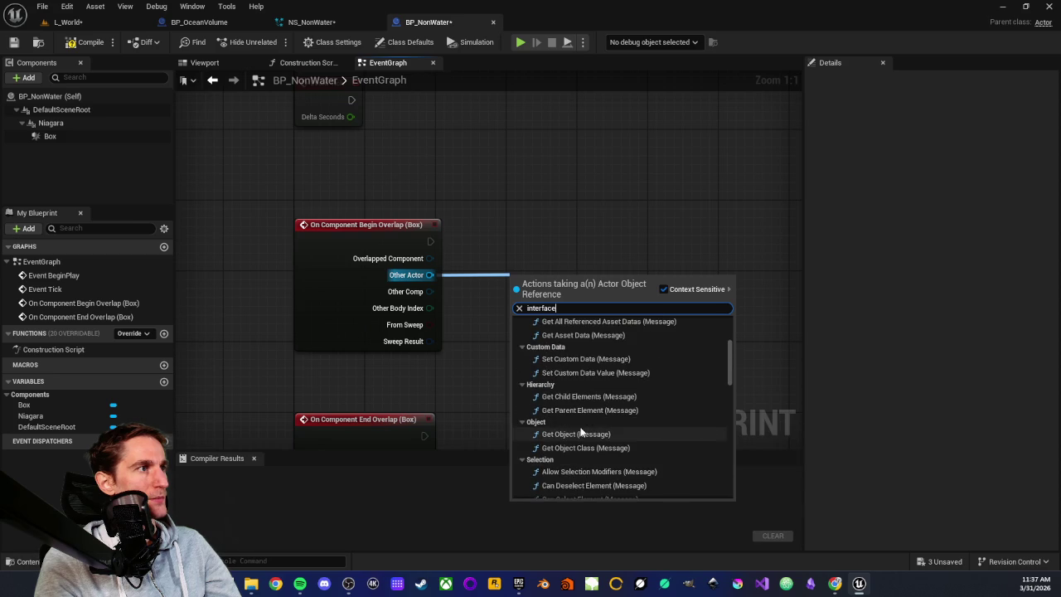
scroll(580, 431, up, 5)
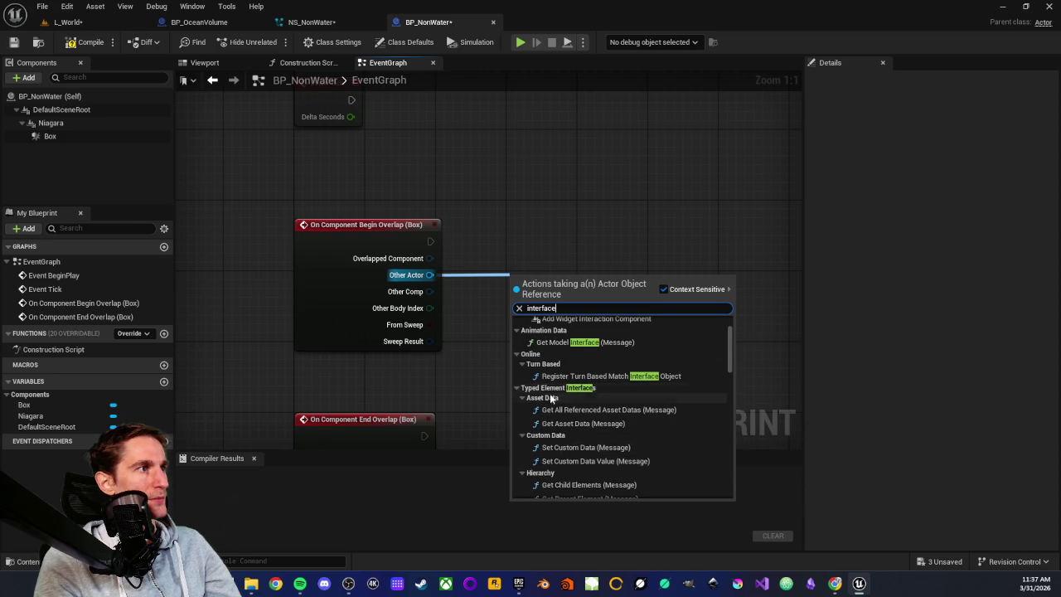
scroll(554, 385, up, 3)
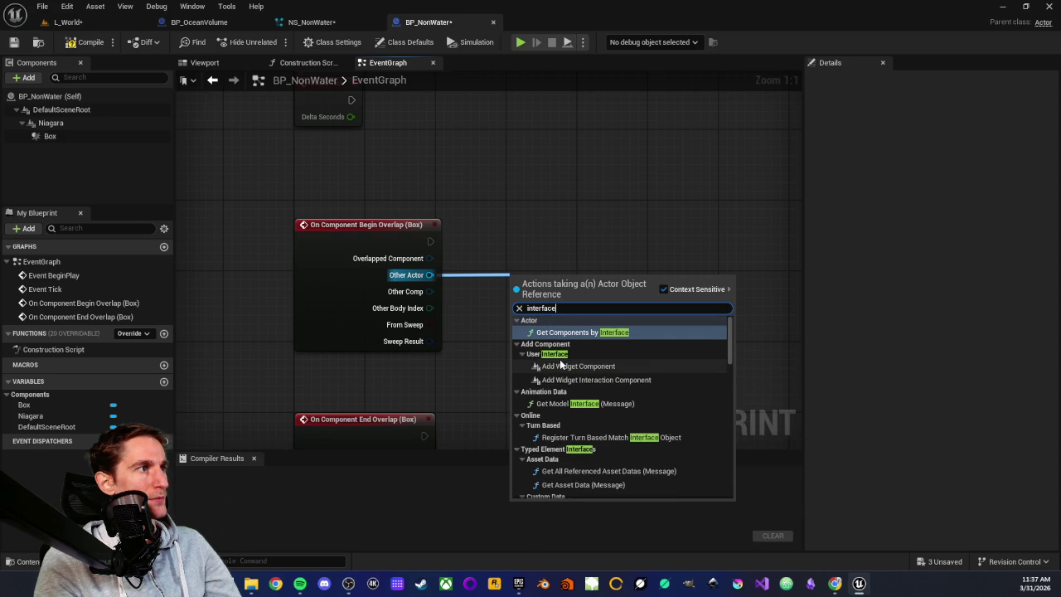
click(587, 240)
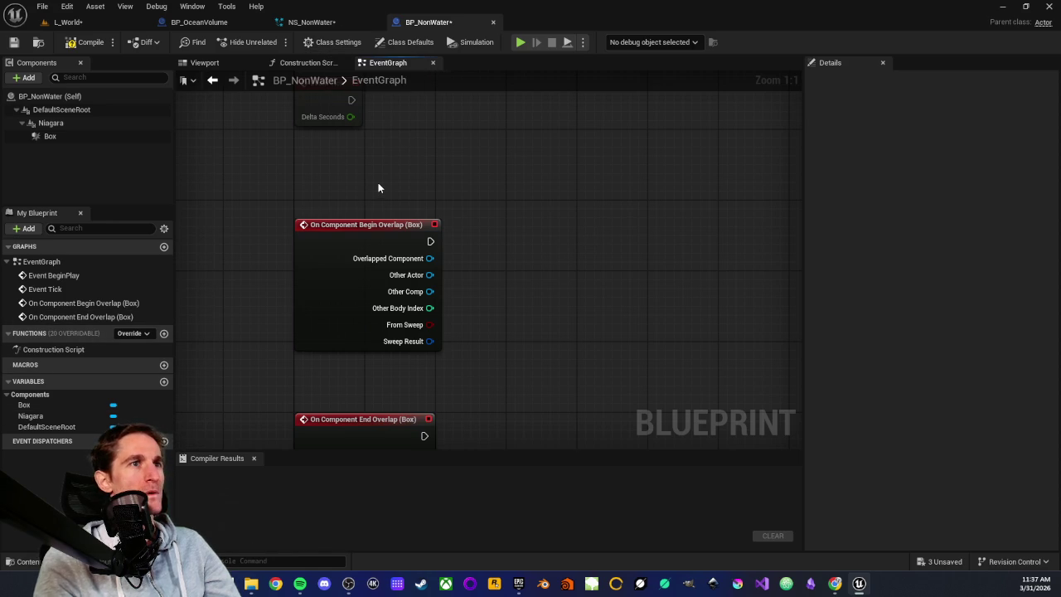
Step: Back in L_World, create a Blueprint Interface named BPI_NonWater in the NonWater folder
click(68, 21)
right_click(280, 468)
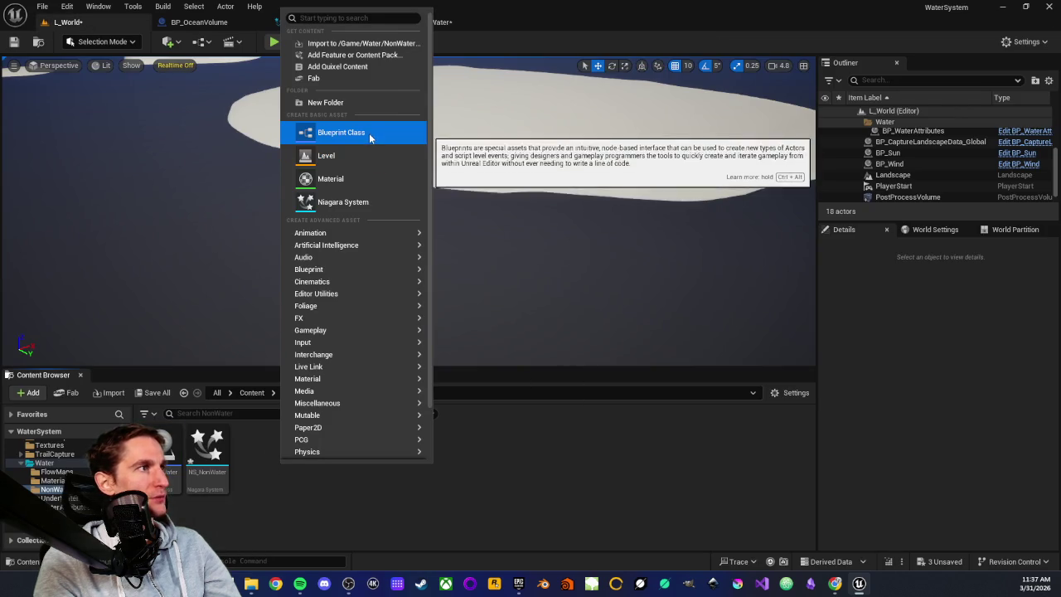
mouse_move(360, 269)
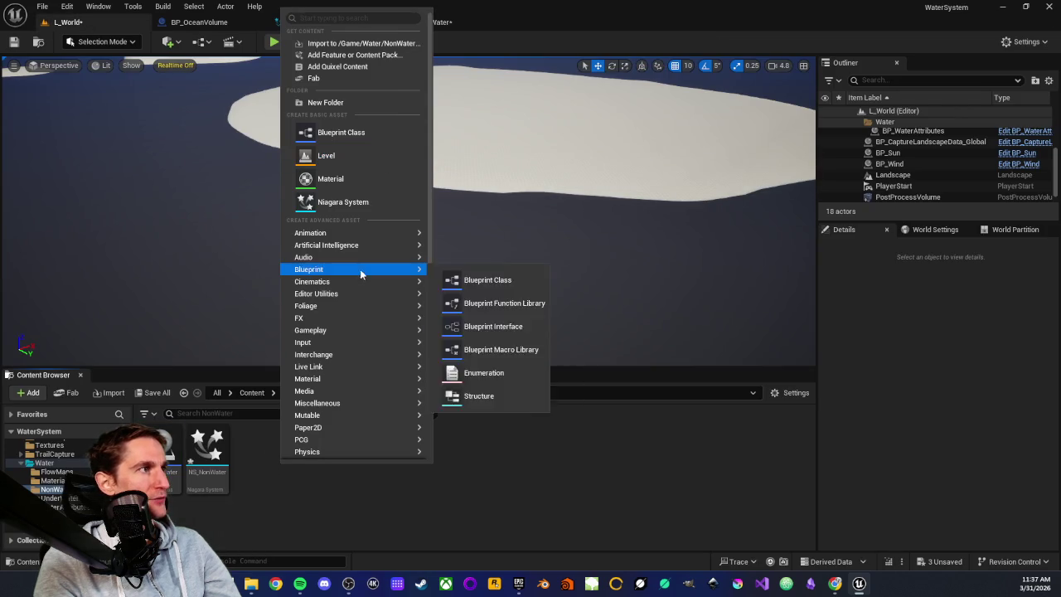
click(493, 326)
text(BPI_Non)
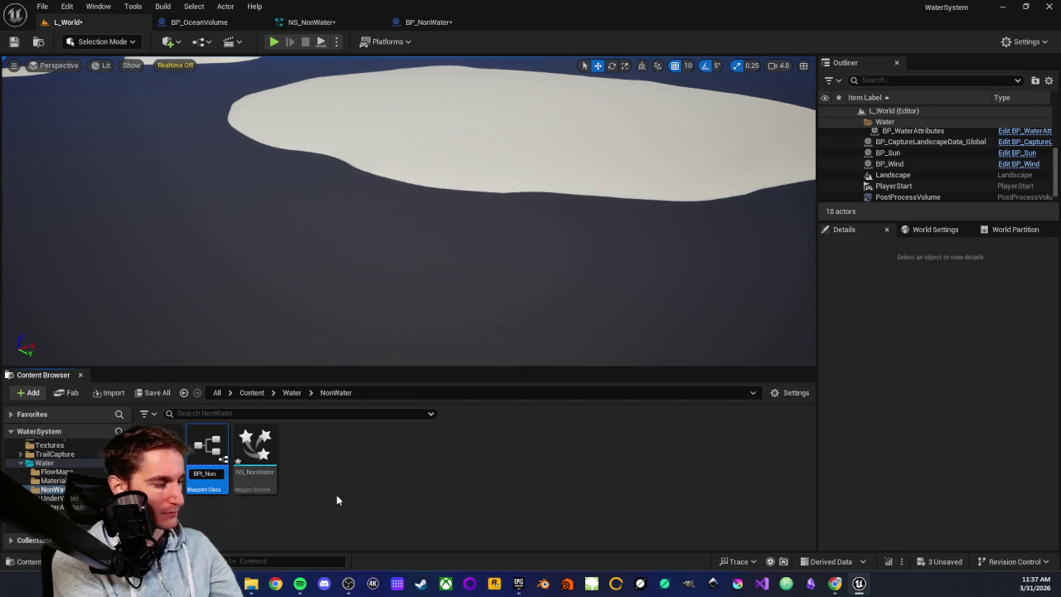
text(Water)
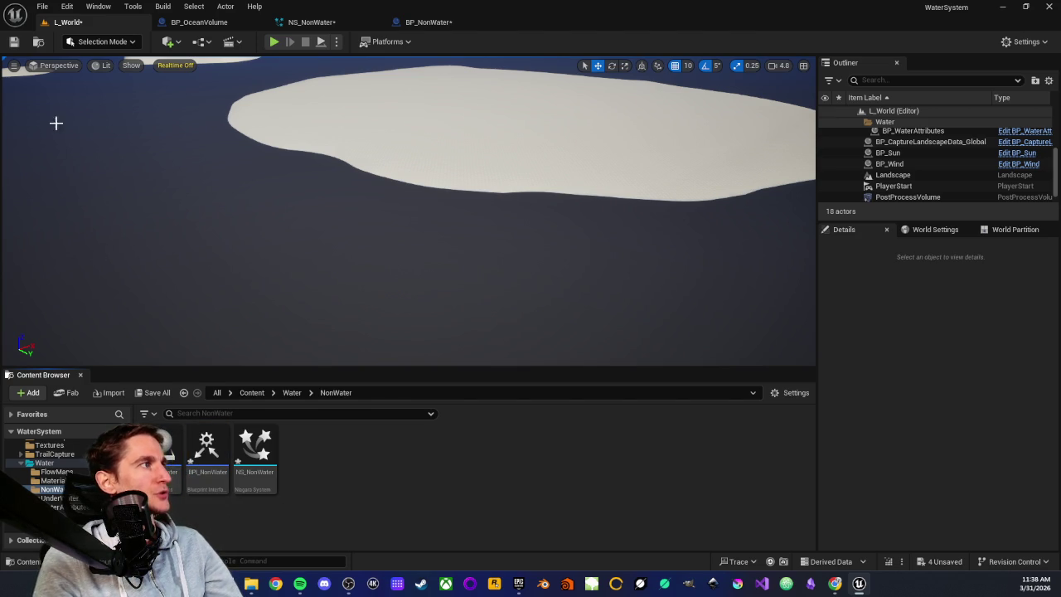
Step: Add BPI_NonWater to BP_NonWater's implemented interfaces in Class Settings
click(431, 22)
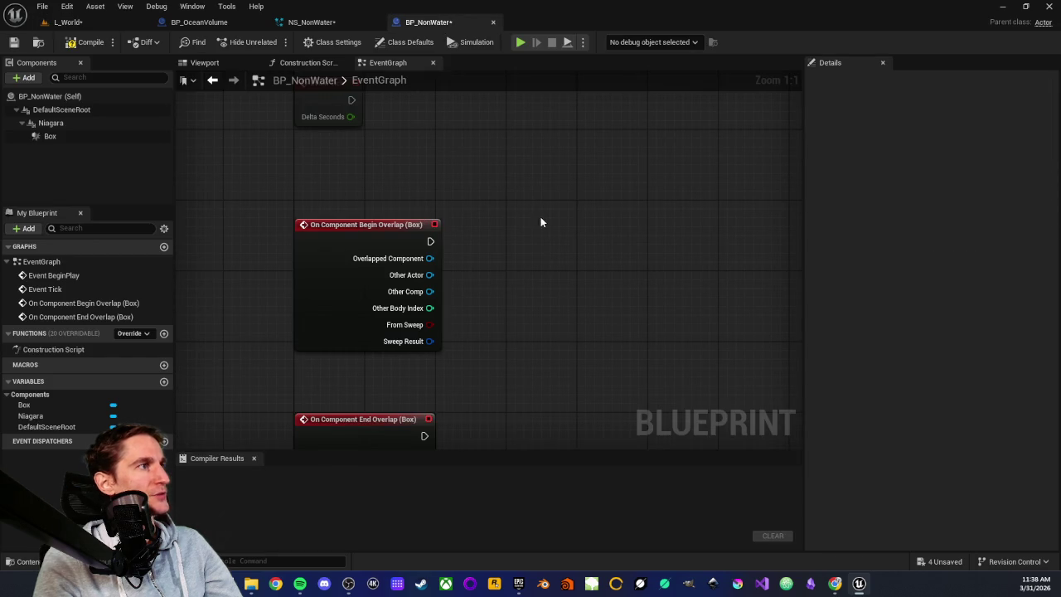
click(332, 41)
click(929, 351)
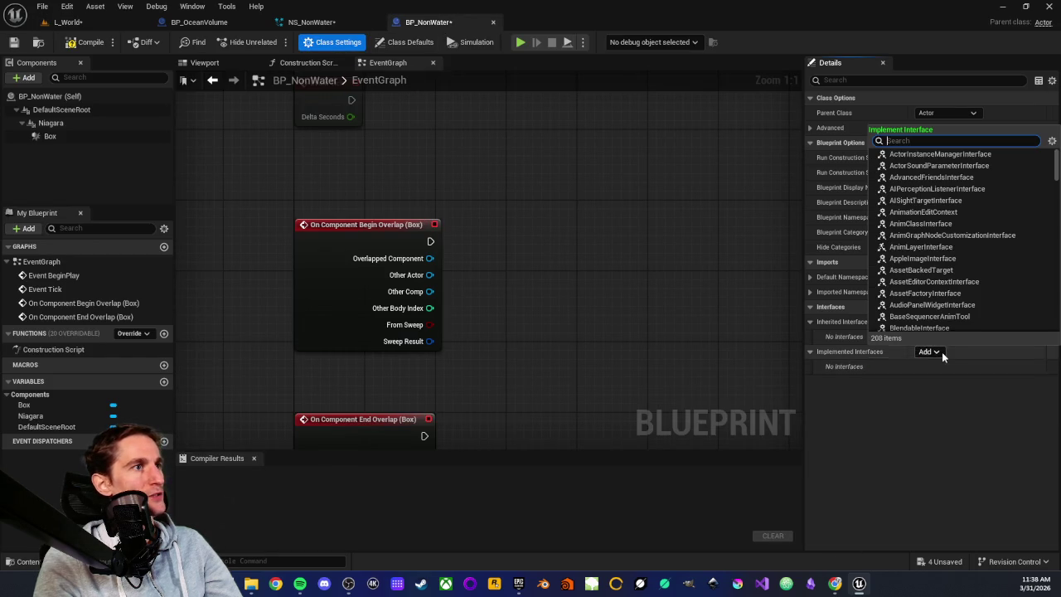
text(no)
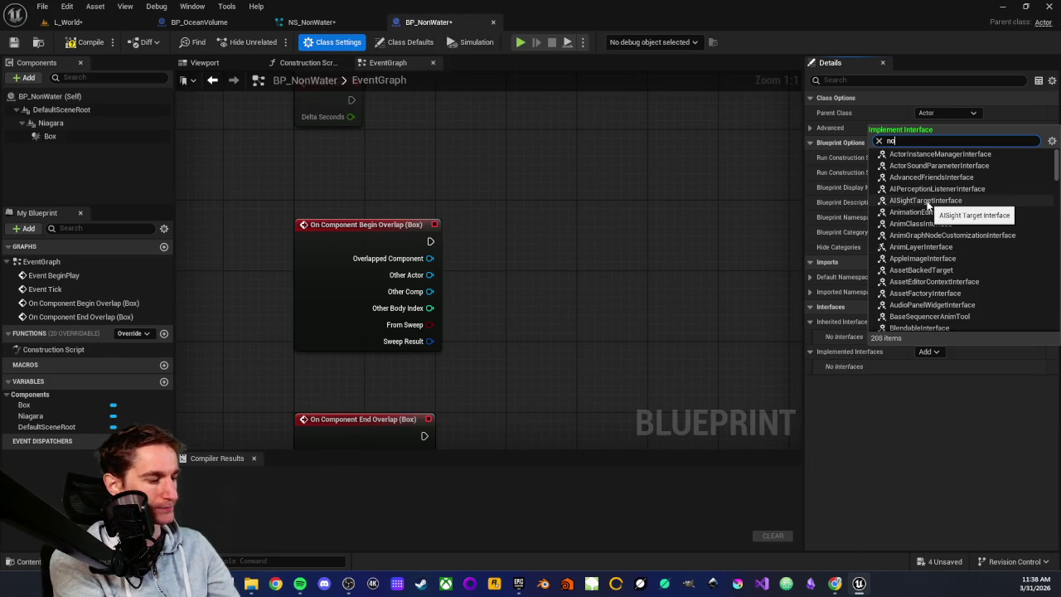
text(nwat)
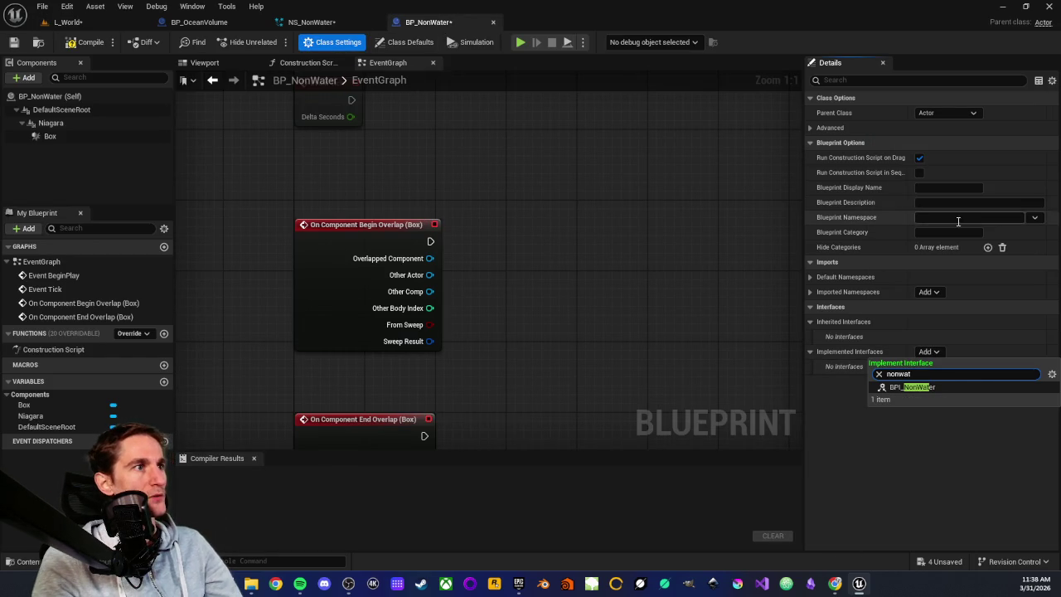
click(912, 388)
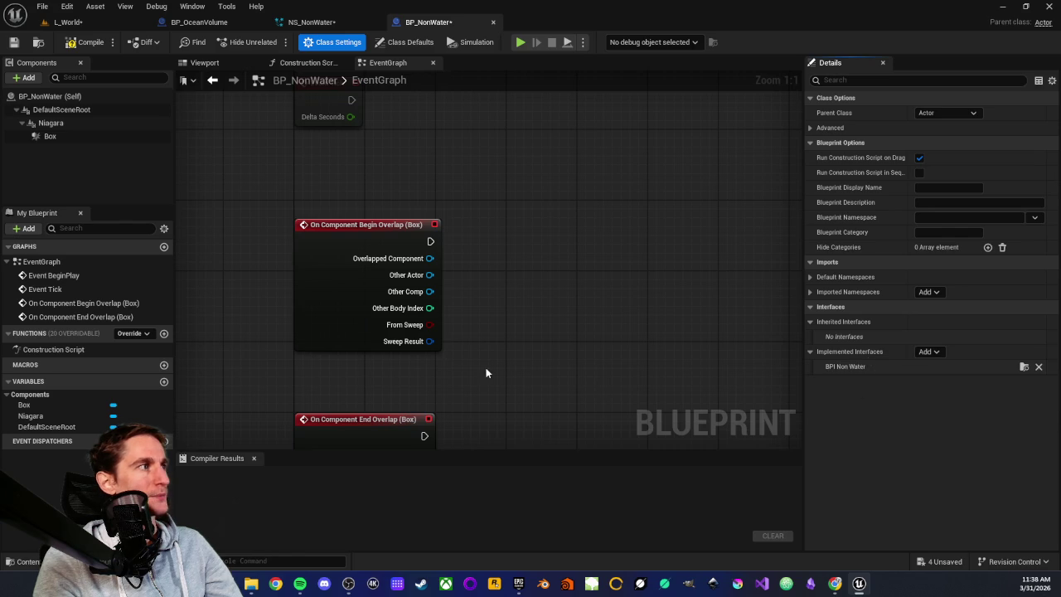
Step: Try a 'has in' node search from End Overlap's Other Actor, cancel it, and compile BP_NonWater
drag(481, 372, 475, 260)
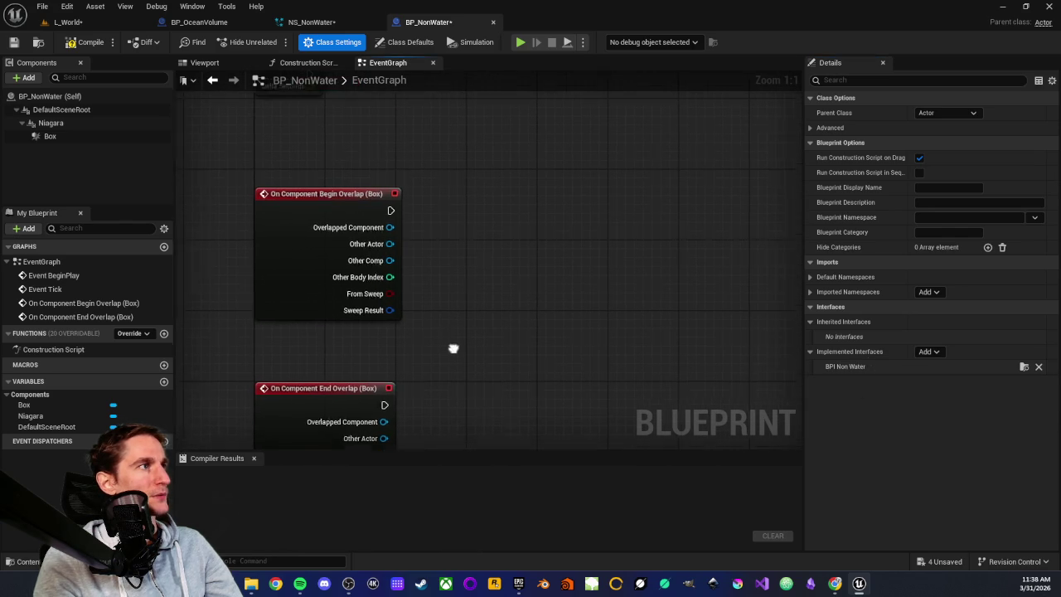
drag(388, 248, 415, 260)
drag(487, 256, 488, 256)
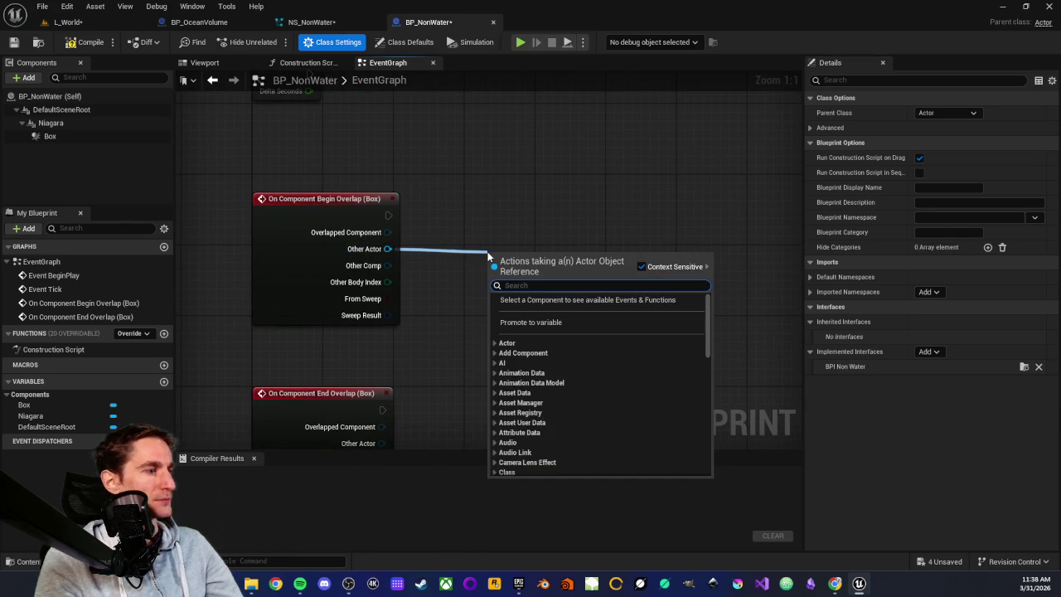
text(has in)
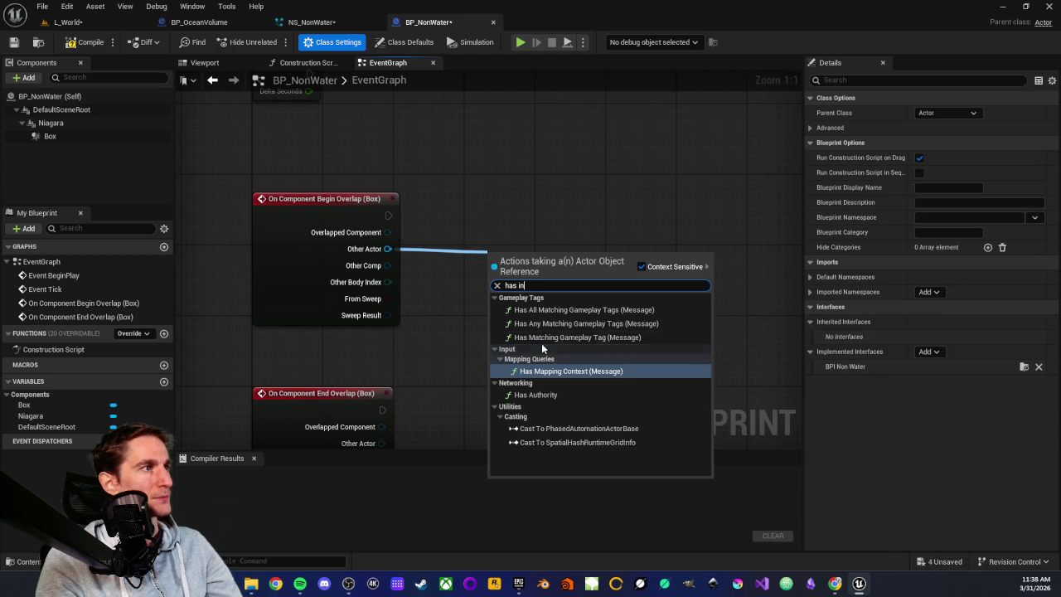
click(465, 297)
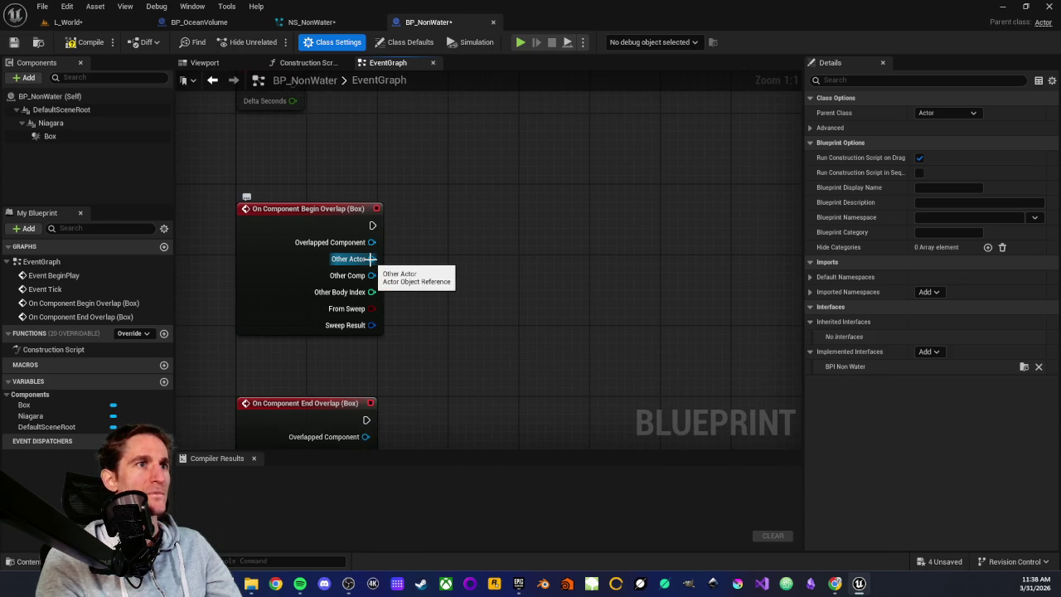
drag(386, 264, 460, 262)
key(Escape)
click(89, 44)
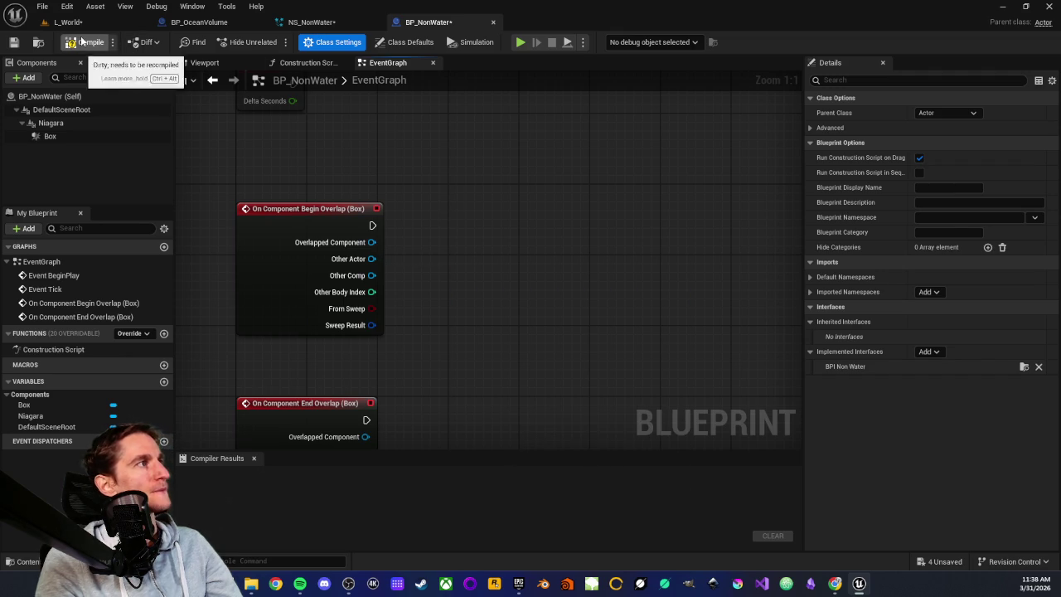
click(103, 29)
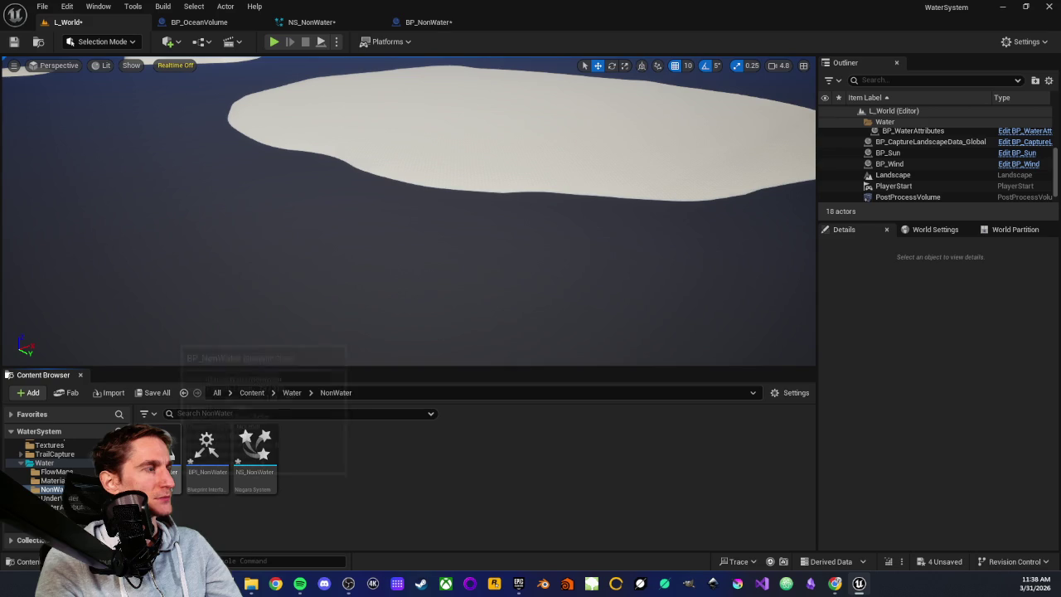
Step: Open the Physics > InteractionSystem folder in the Content Browser
scroll(48, 455, up, 3)
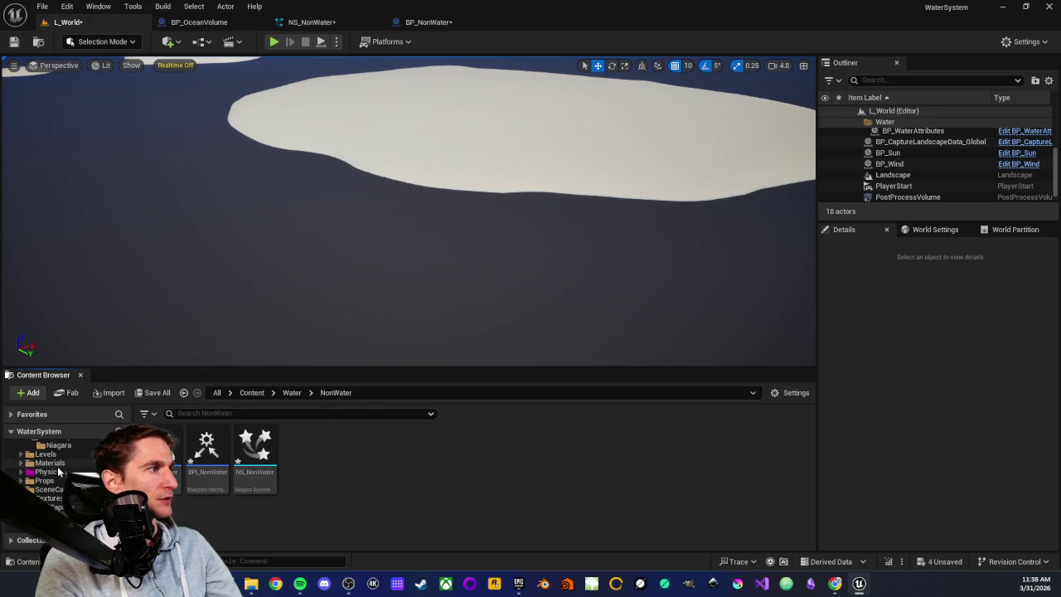
double_click(211, 452)
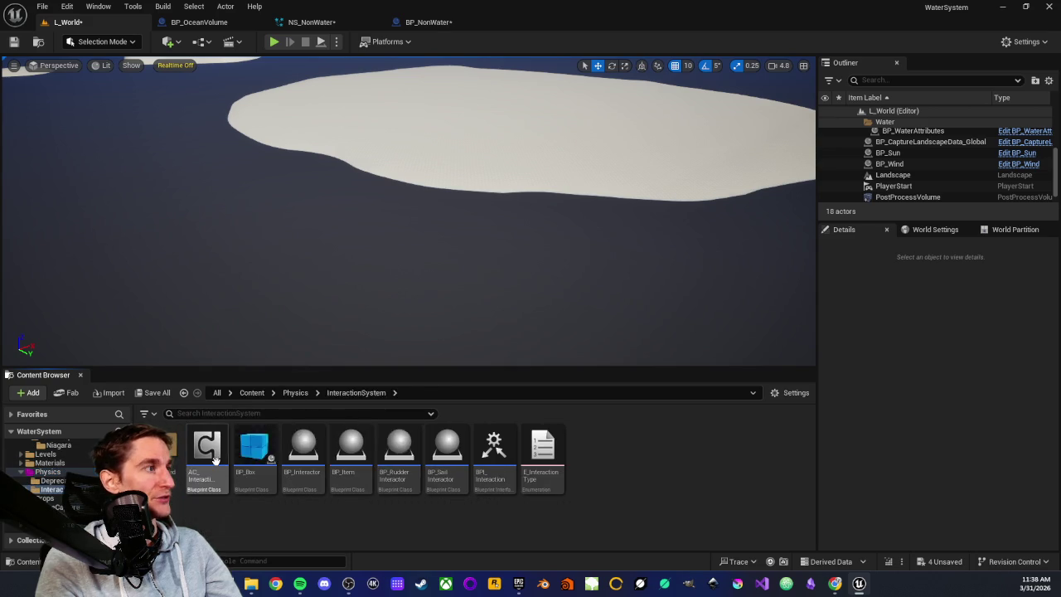
Step: Open the BP_Interactor blueprint briefly and close it again
double_click(315, 471)
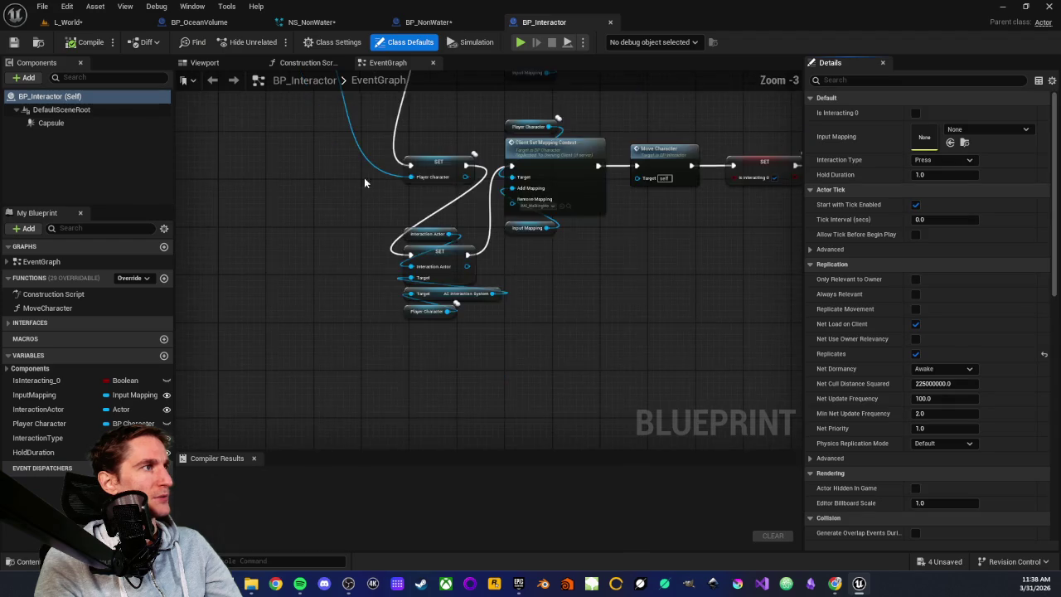
scroll(492, 90, down, 1)
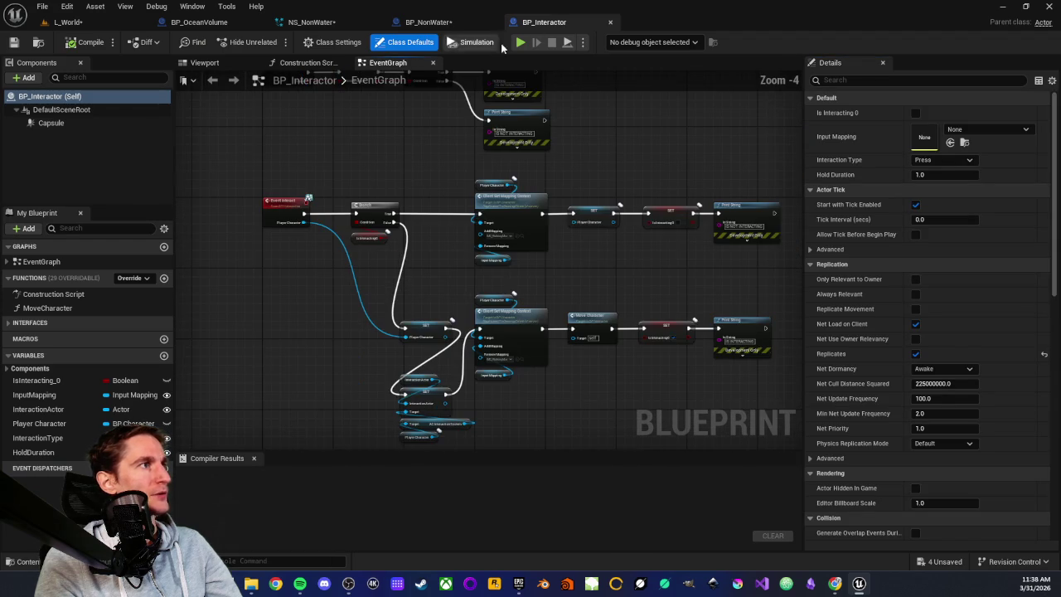
middle_click(548, 24)
Step: From L_World, view AC_InteractionSystem's EventGraph framed on its Does Object Implement Interface check
click(99, 21)
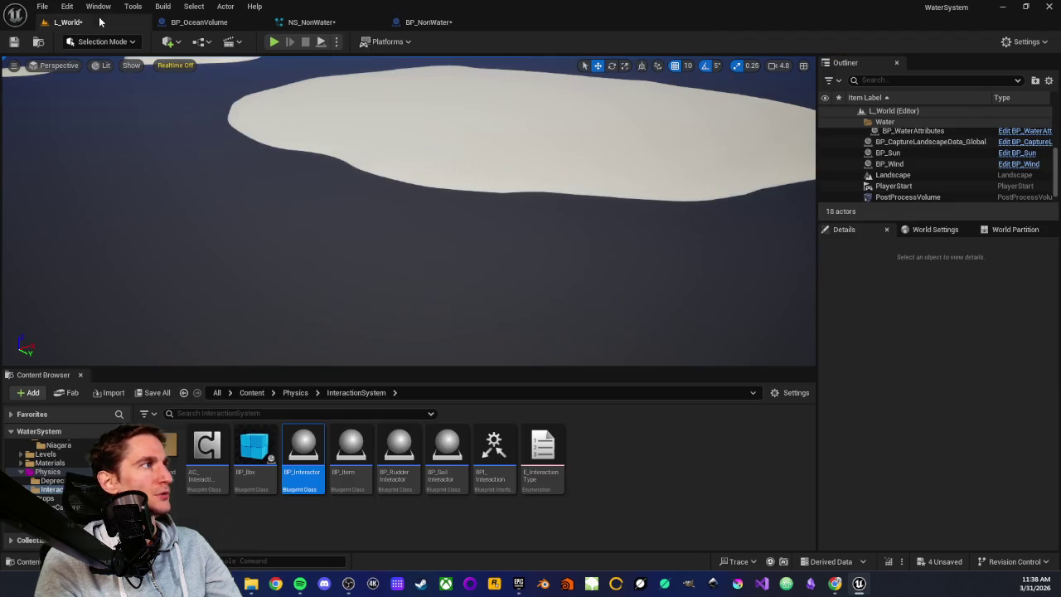
click(211, 458)
double_click(213, 467)
scroll(284, 303, down, 4)
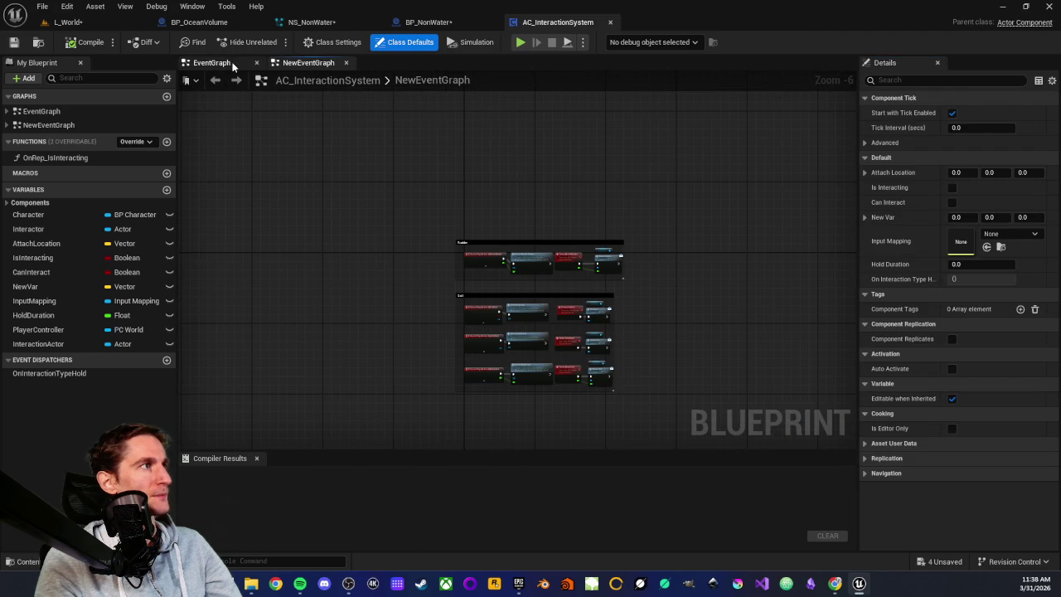
click(213, 62)
scroll(401, 261, up, 3)
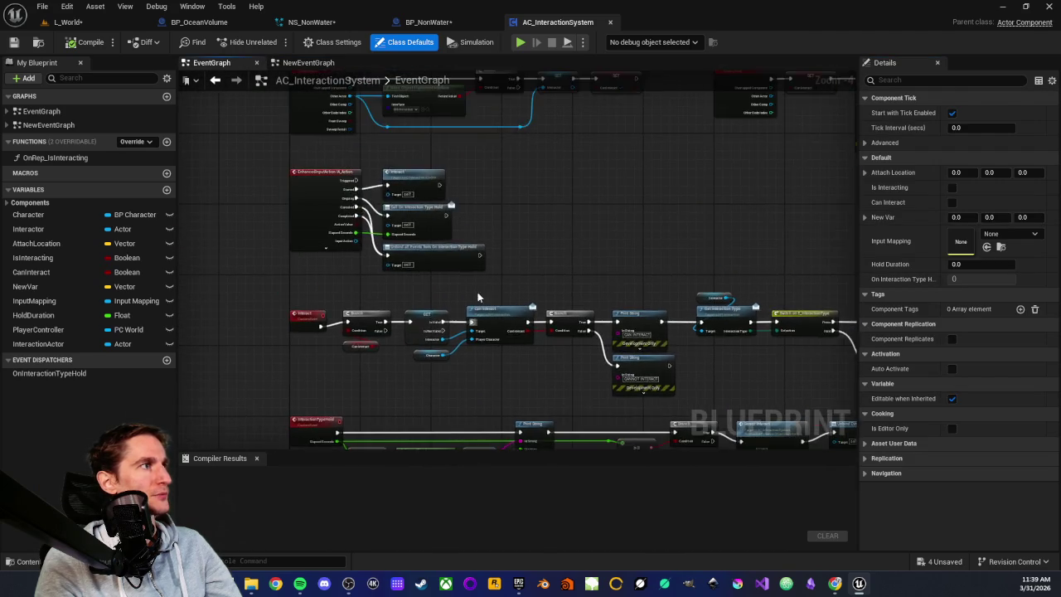
scroll(469, 332, up, 5)
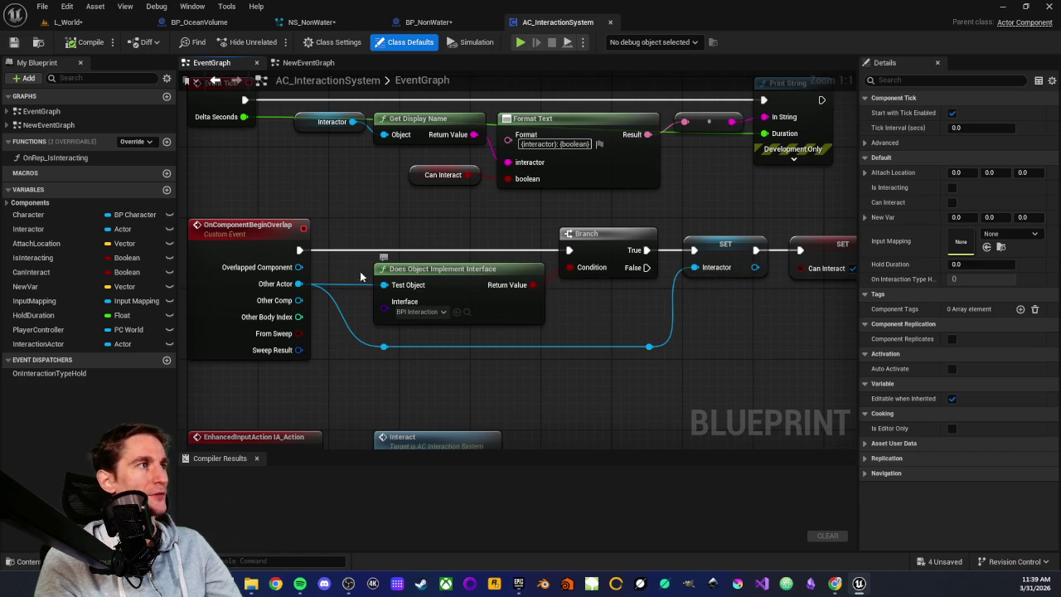
drag(407, 228, 358, 292)
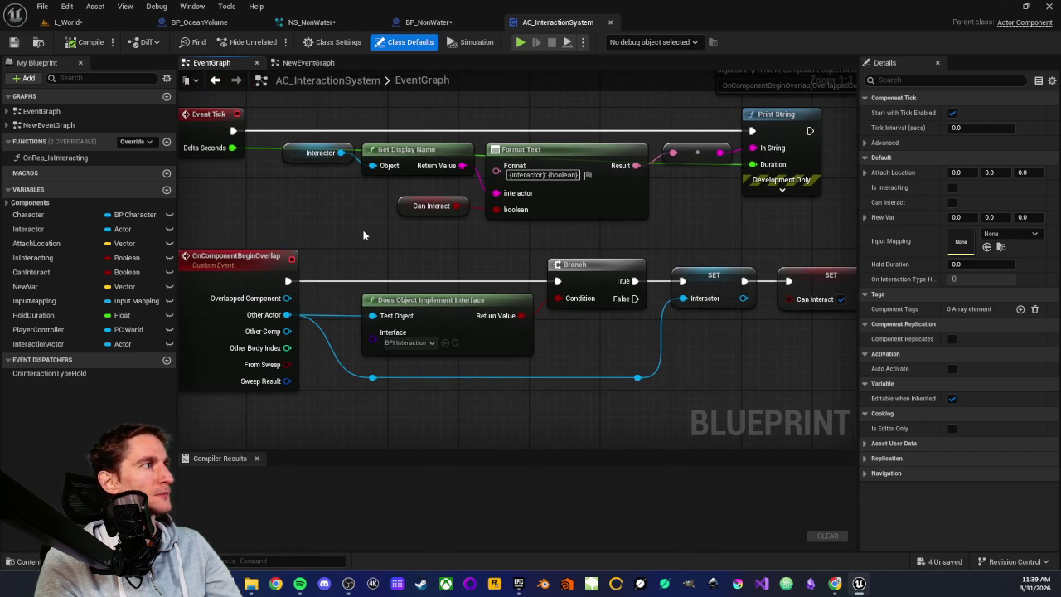
middle_click(533, 23)
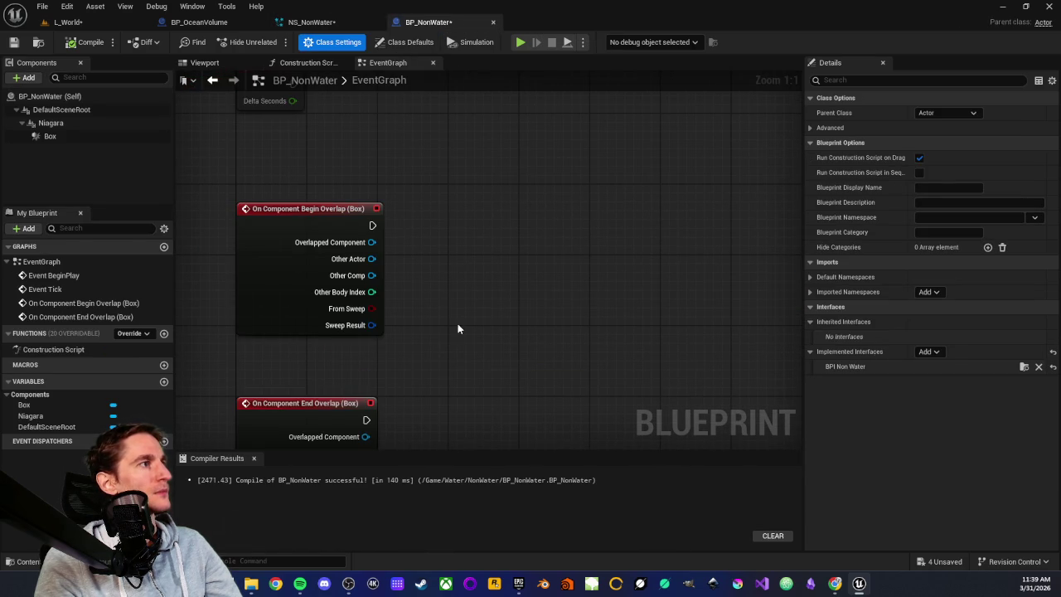
Step: Add a Does Object Implement Interface check on Other Actor, testing for BPI_NonWater
drag(372, 259, 460, 262)
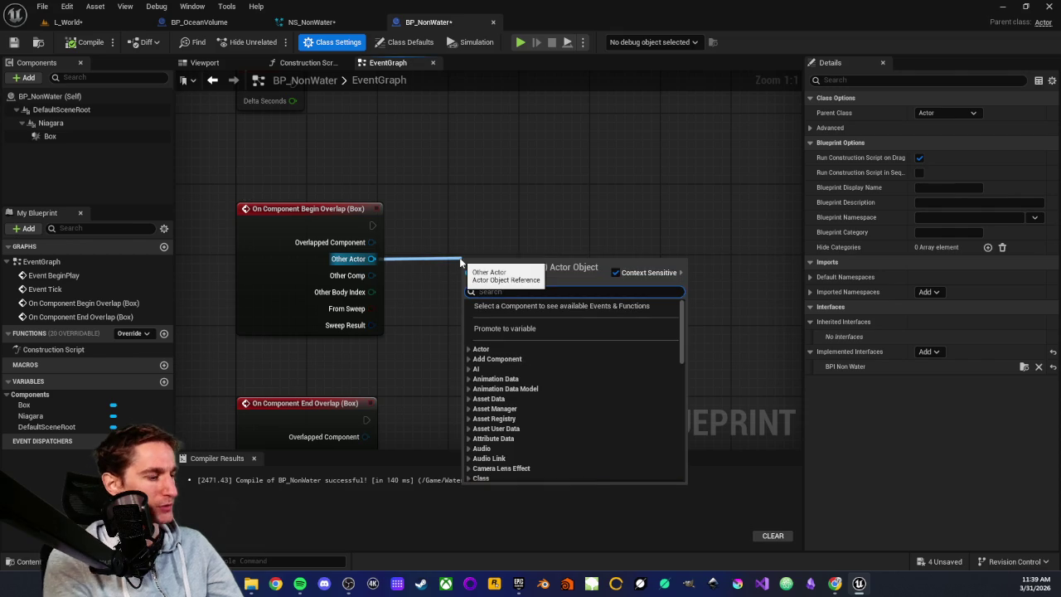
text(does)
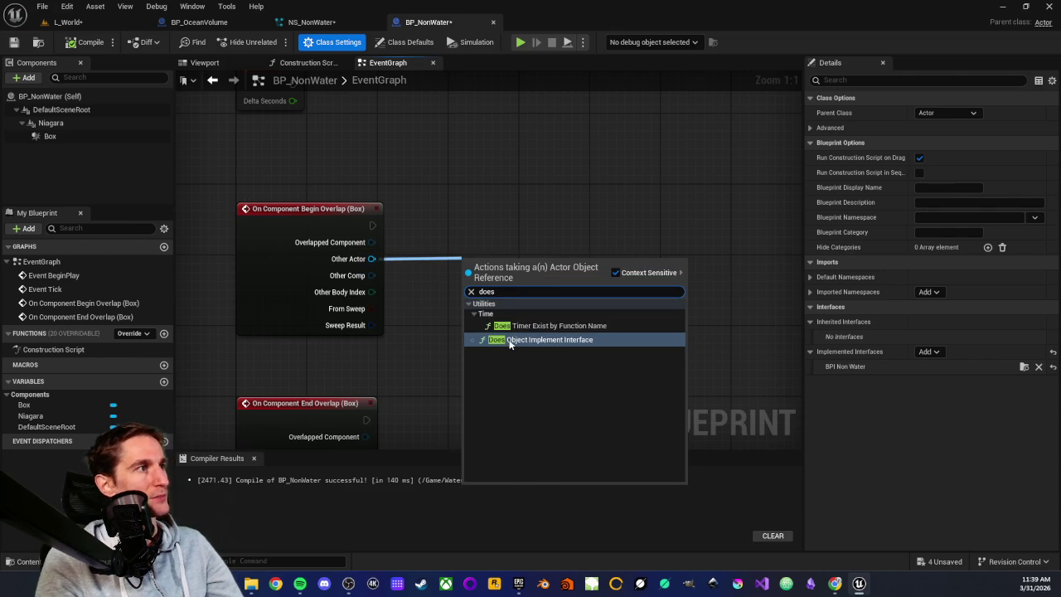
click(504, 340)
mouse_move(496, 262)
mouse_down()
mouse_move(470, 244)
mouse_move(484, 248)
mouse_up()
click(497, 288)
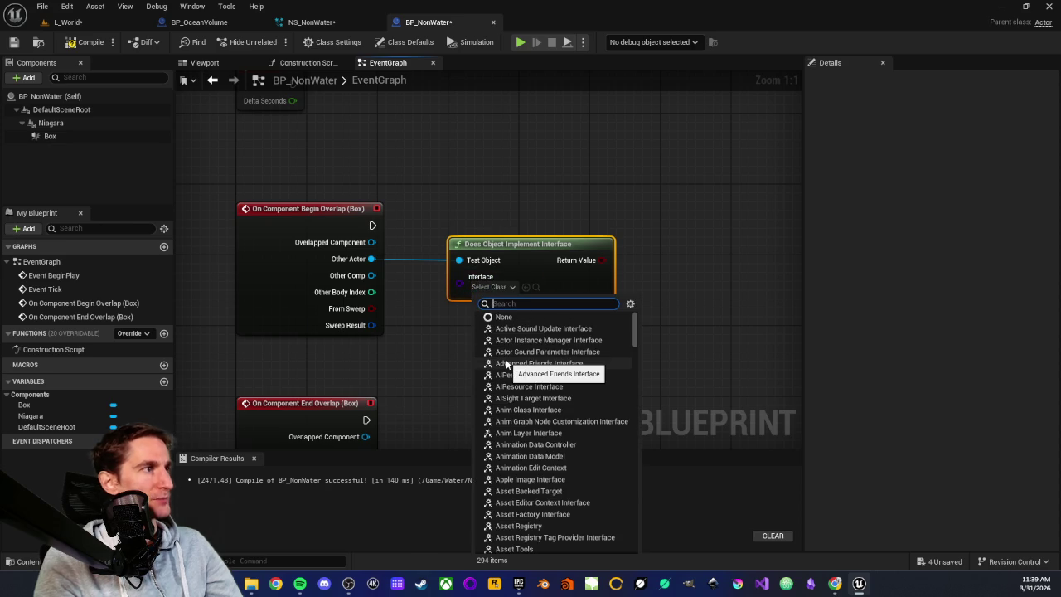
text(nonwa)
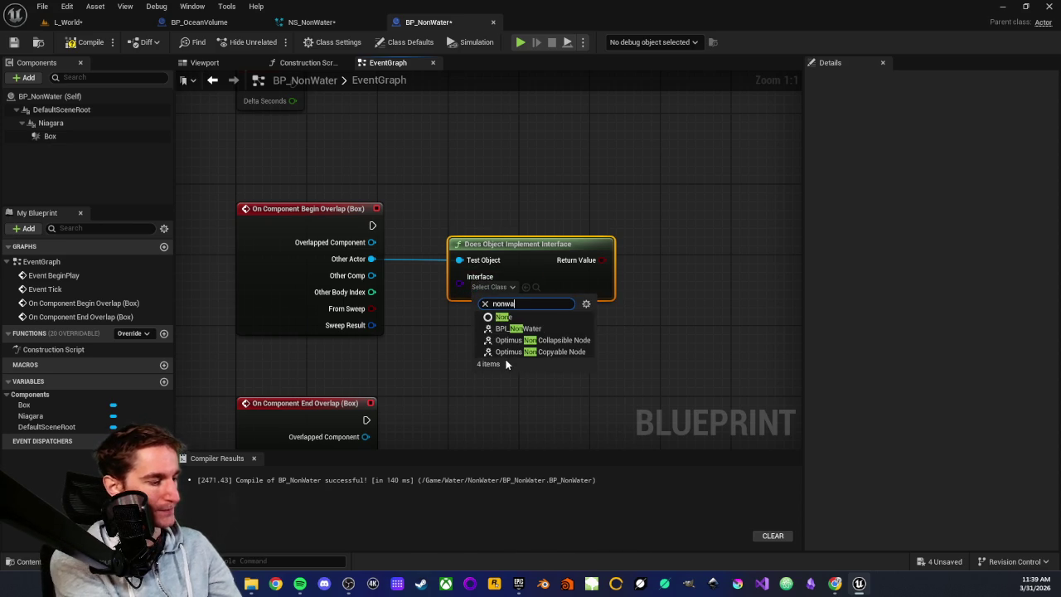
text(ter)
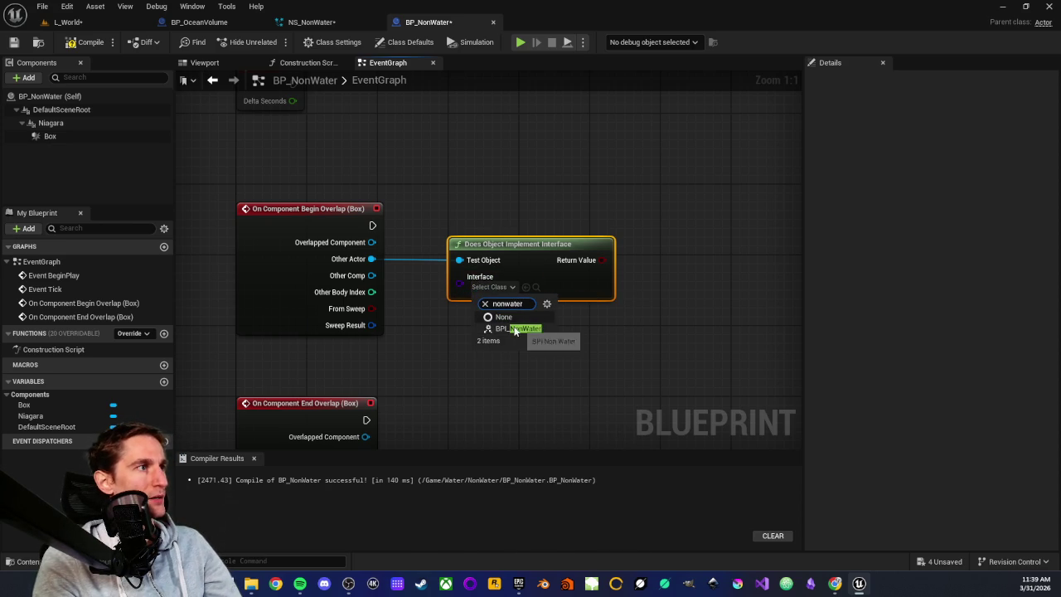
click(515, 329)
scroll(420, 284, down, 2)
Step: Add a Branch driven by the interface result and run it from Begin Overlap
drag(312, 230, 399, 266)
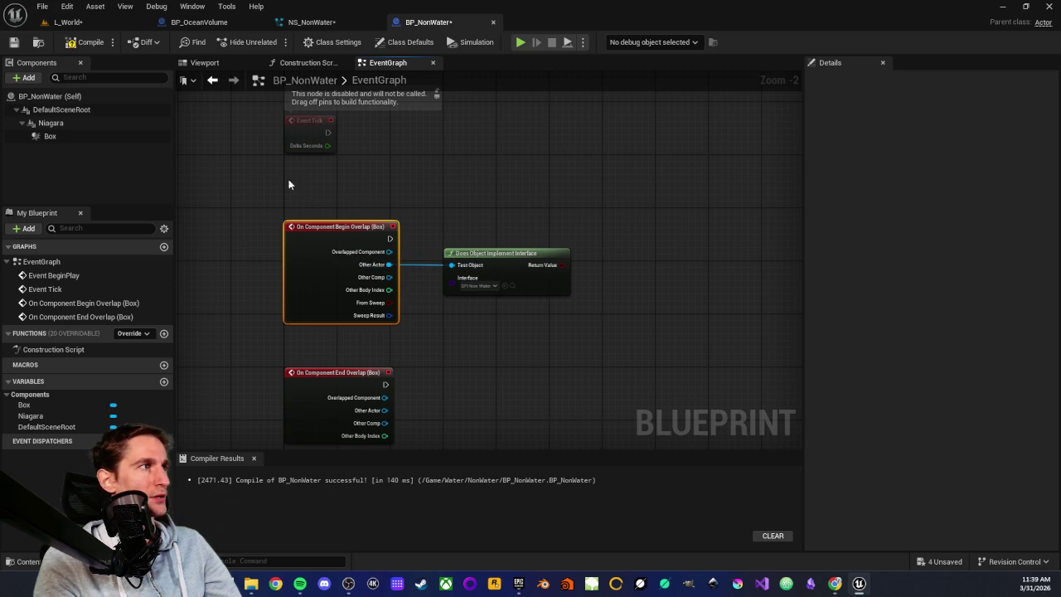
click(424, 201)
scroll(459, 212, up, 1)
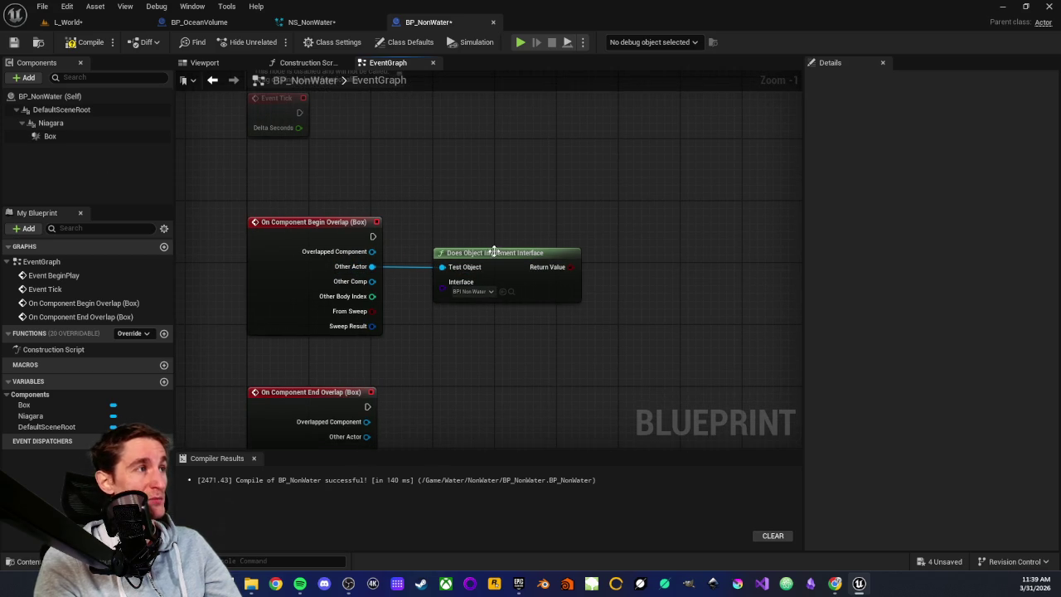
mouse_move(496, 253)
mouse_down()
mouse_move(477, 250)
mouse_move(560, 268)
mouse_up()
text(branch)
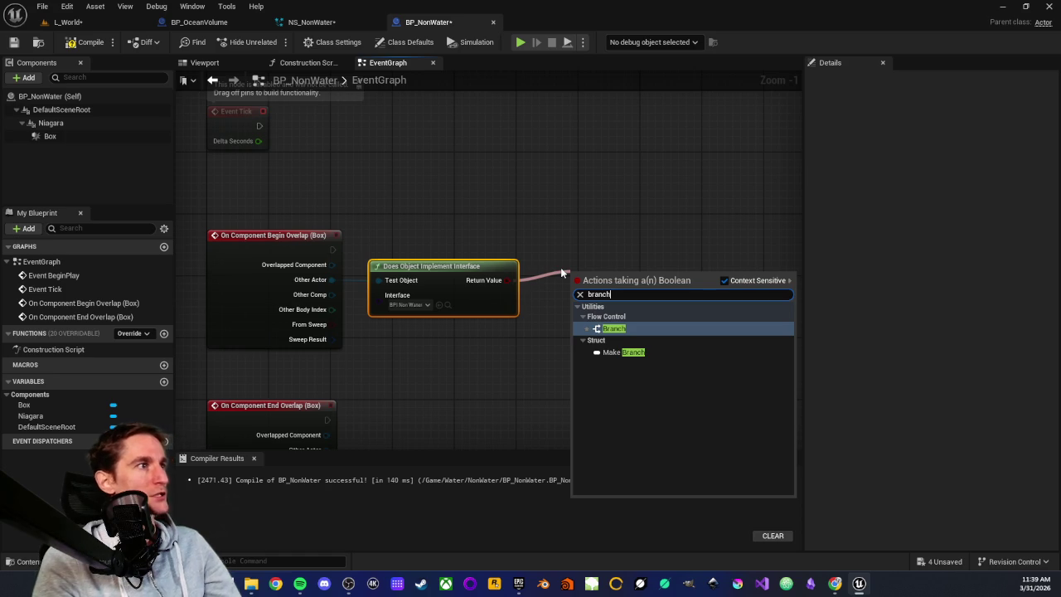
click(610, 329)
drag(588, 286, 568, 243)
drag(379, 247, 555, 249)
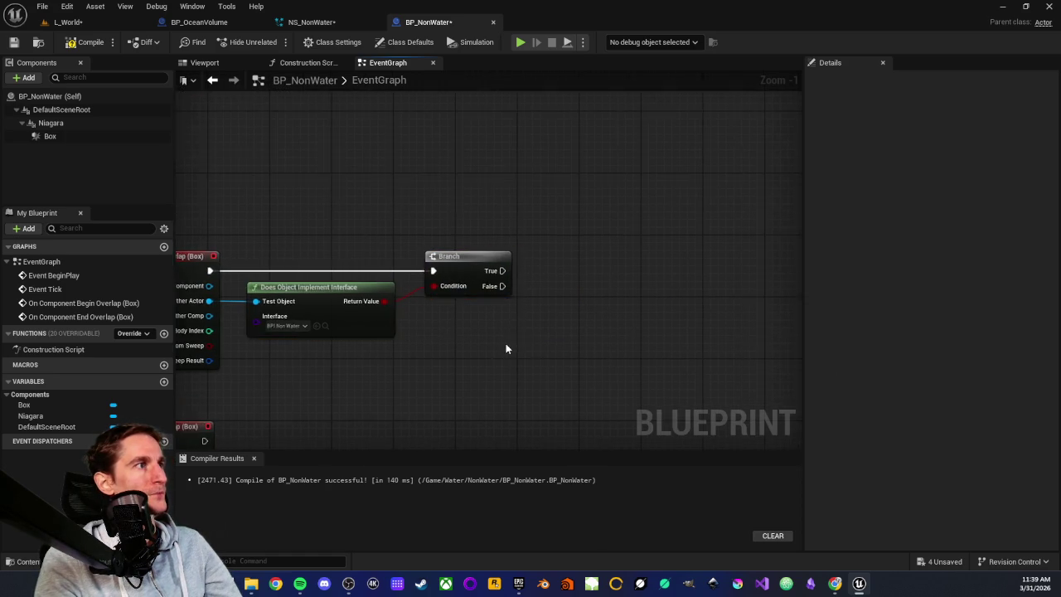
scroll(546, 321, down, 2)
scroll(546, 322, up, 1)
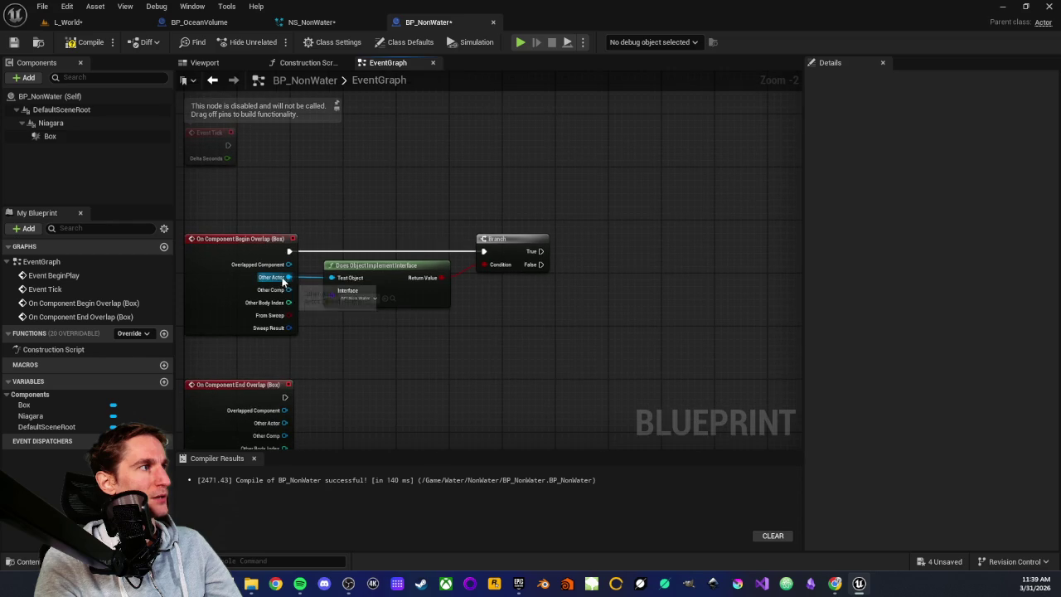
drag(285, 277, 613, 292)
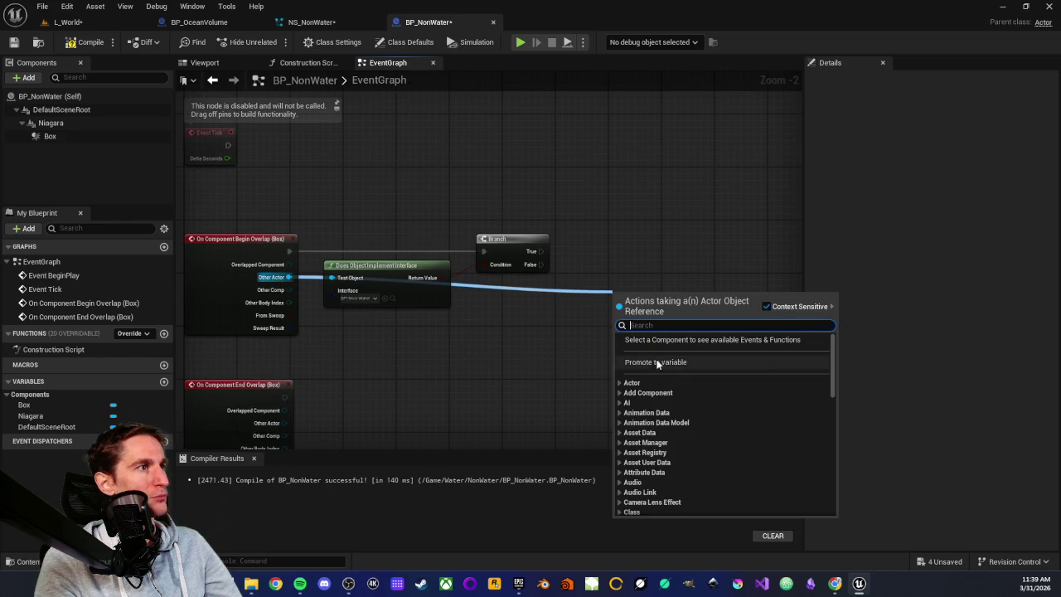
Step: Promote Other Actor to a NonWaterActors variable, make it an Actor array, and delete the SET node
click(656, 361)
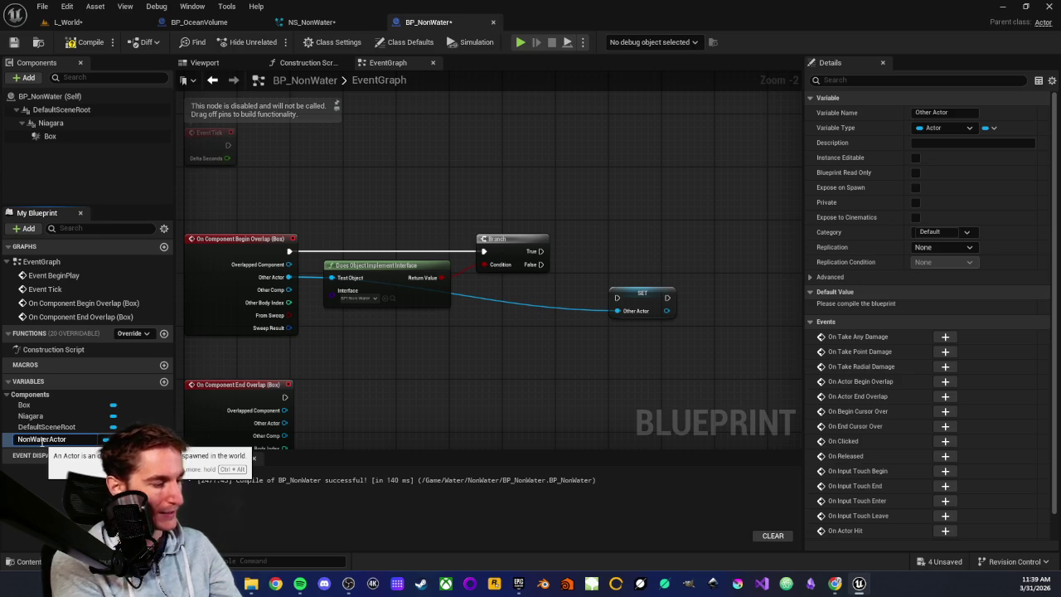
text(s)
key(Return)
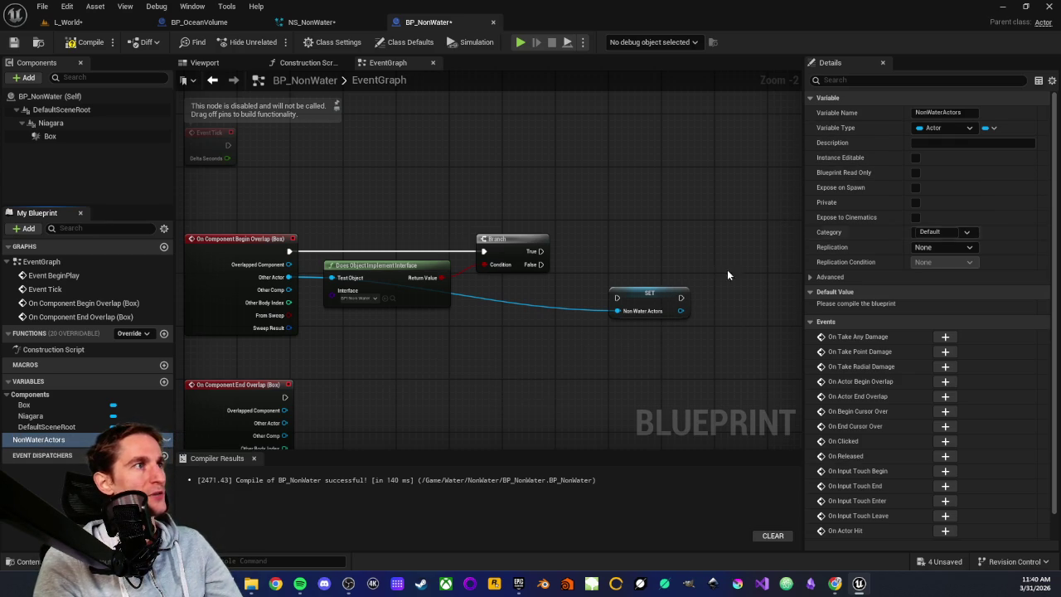
alt+click(617, 311)
click(649, 293)
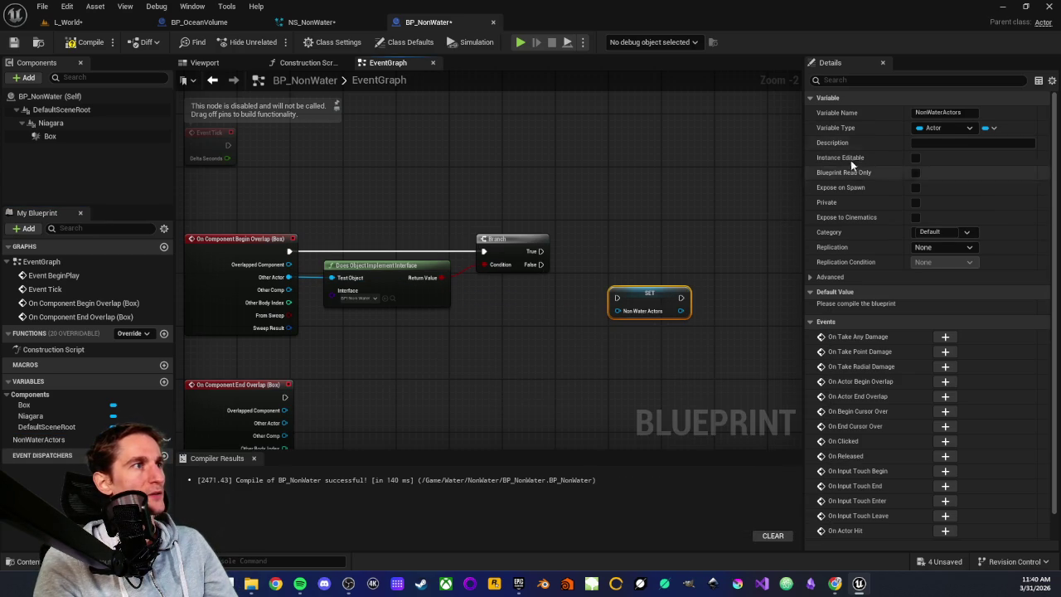
click(989, 128)
click(969, 157)
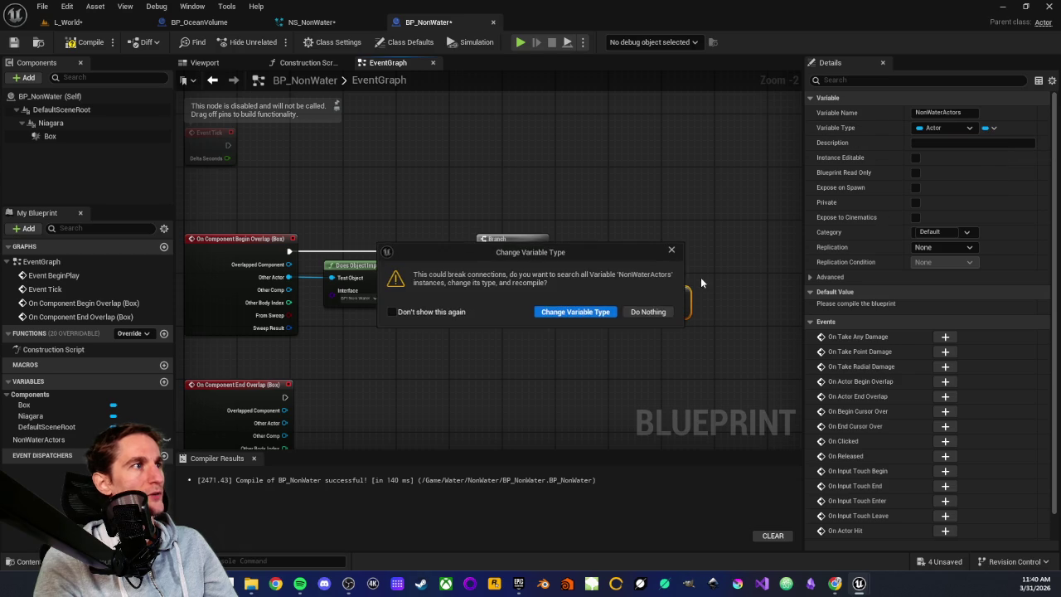
click(576, 312)
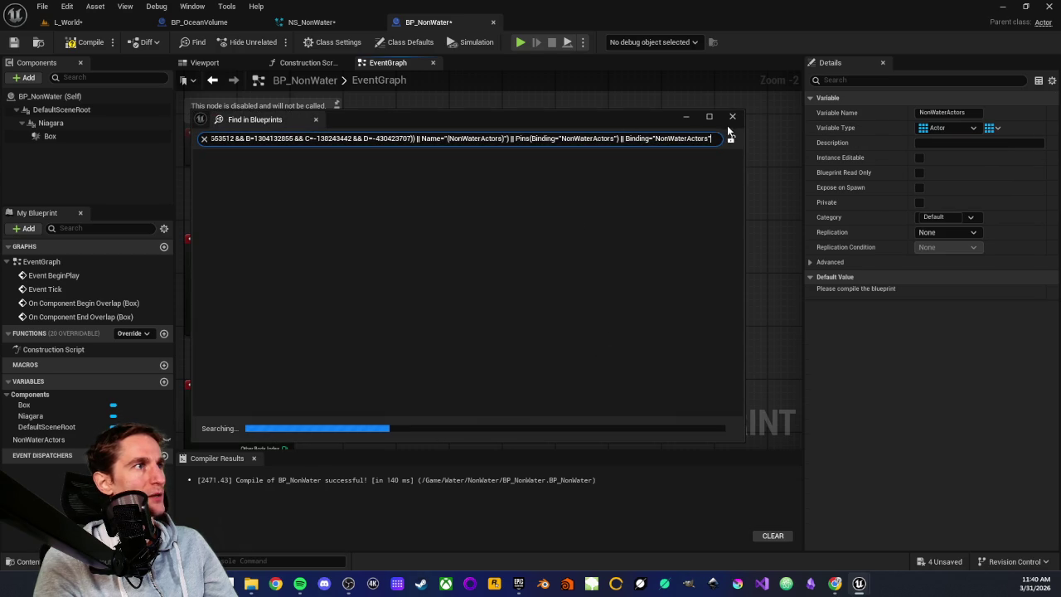
click(732, 117)
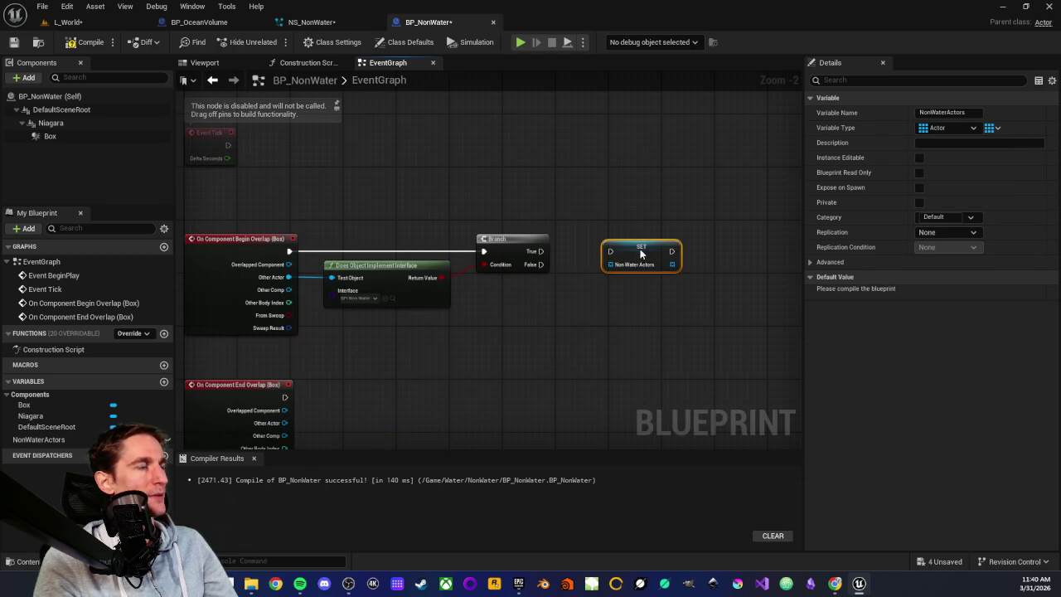
key(Delete)
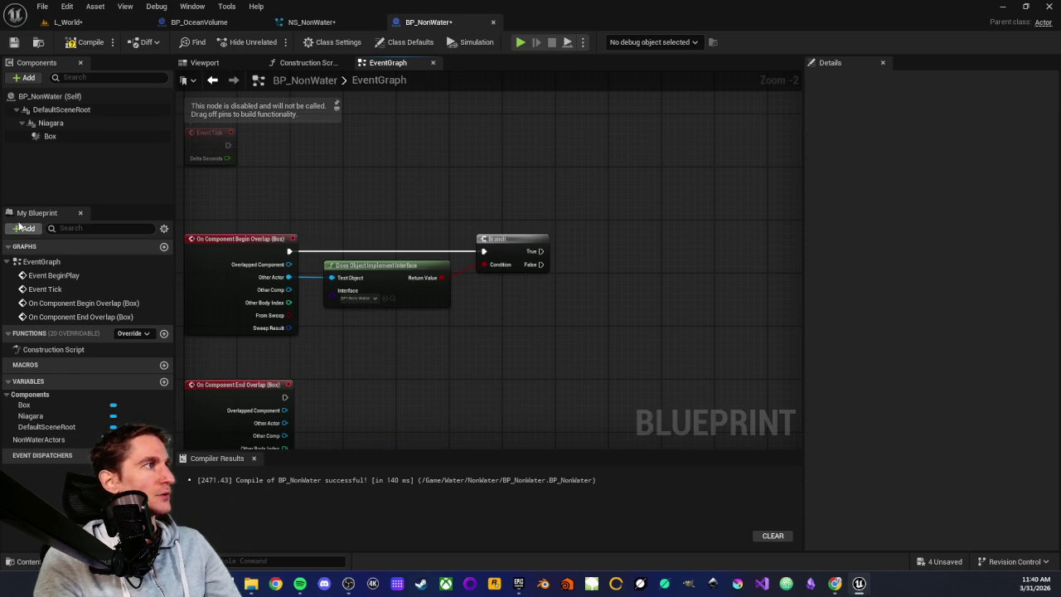
Step: Add a NonWaterActors getter with an Add Unique node run from the Branch's True pin
mouse_move(39, 440)
mouse_down()
mouse_move(497, 274)
mouse_move(639, 207)
mouse_up()
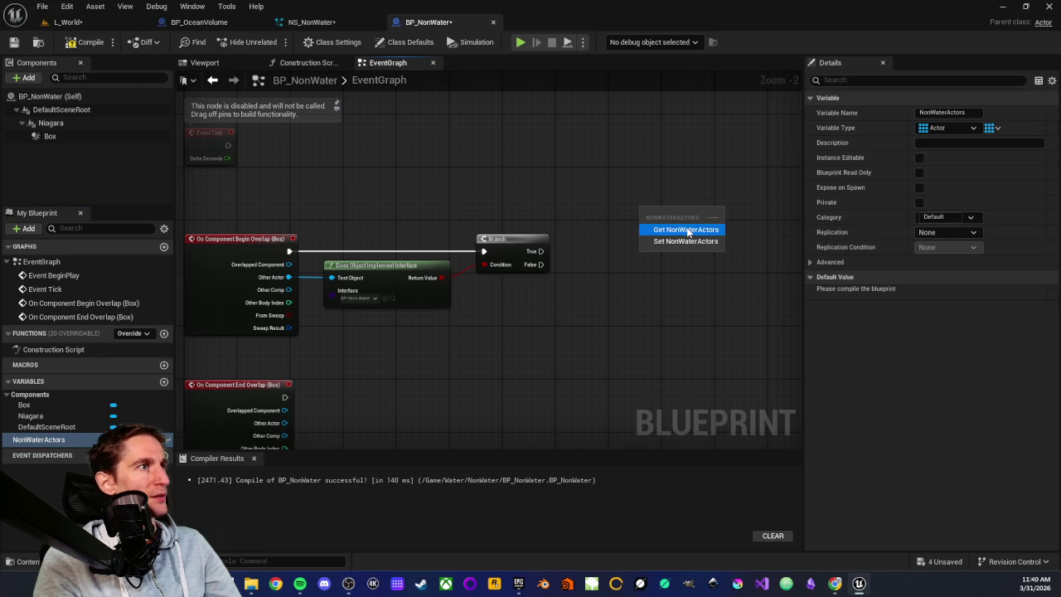
click(687, 230)
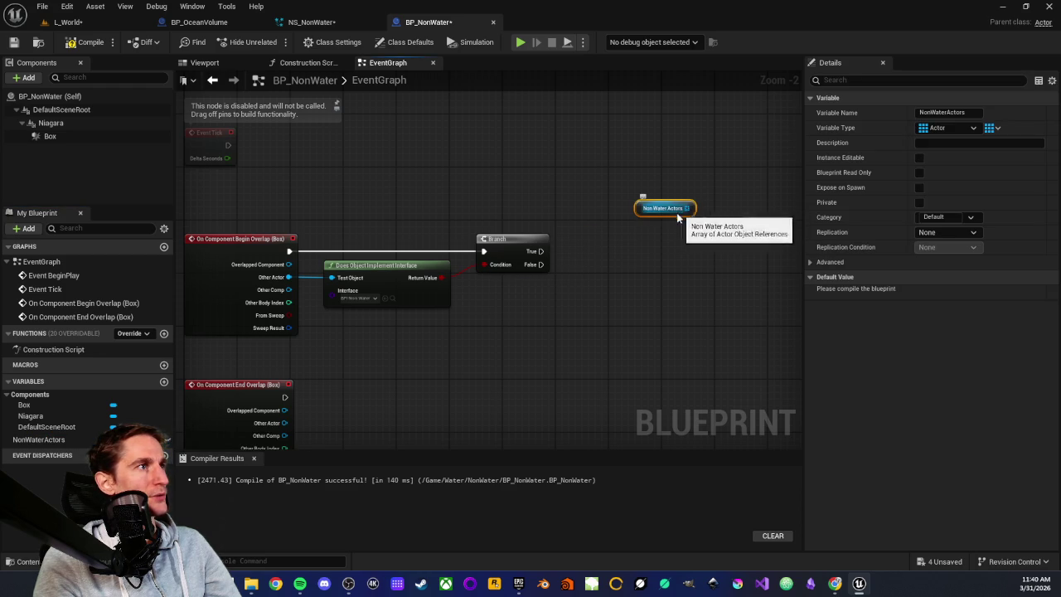
drag(688, 208, 654, 259)
text(dd)
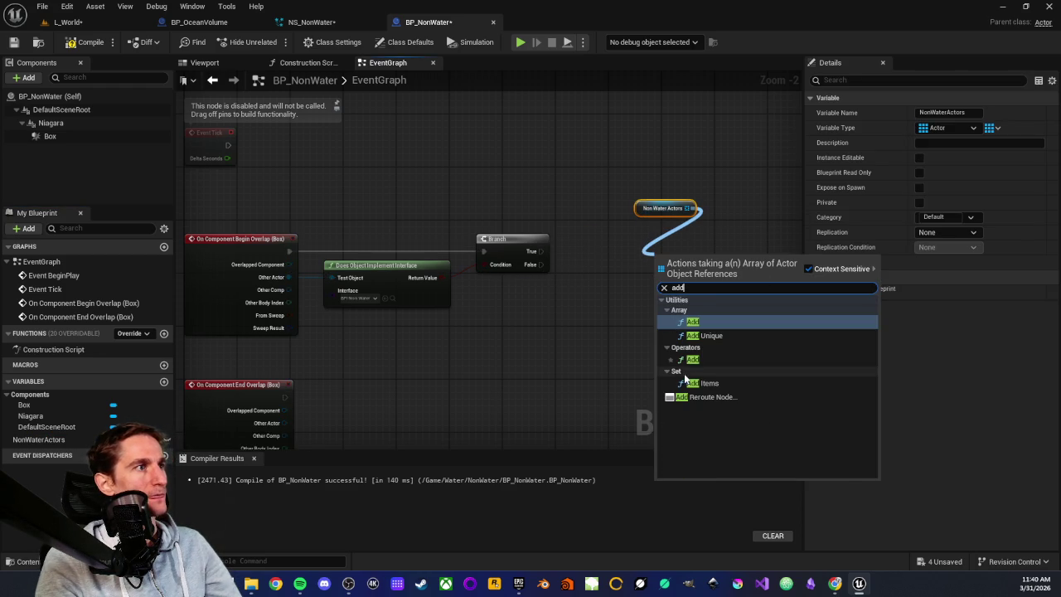
click(698, 336)
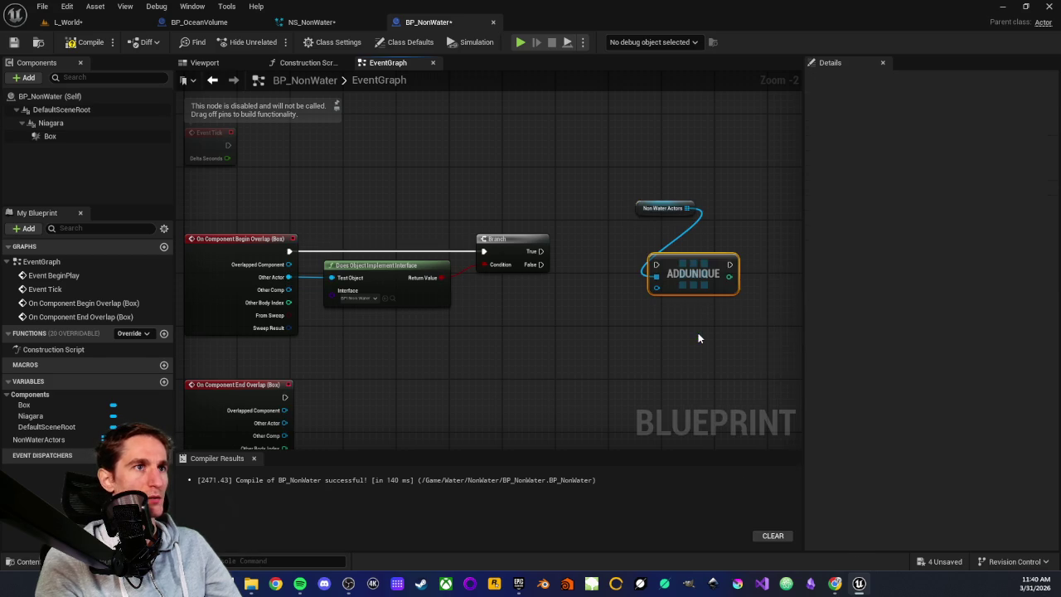
scroll(651, 291, up, 2)
mouse_move(514, 237)
mouse_down()
mouse_move(598, 225)
mouse_move(644, 237)
mouse_up()
click(602, 197)
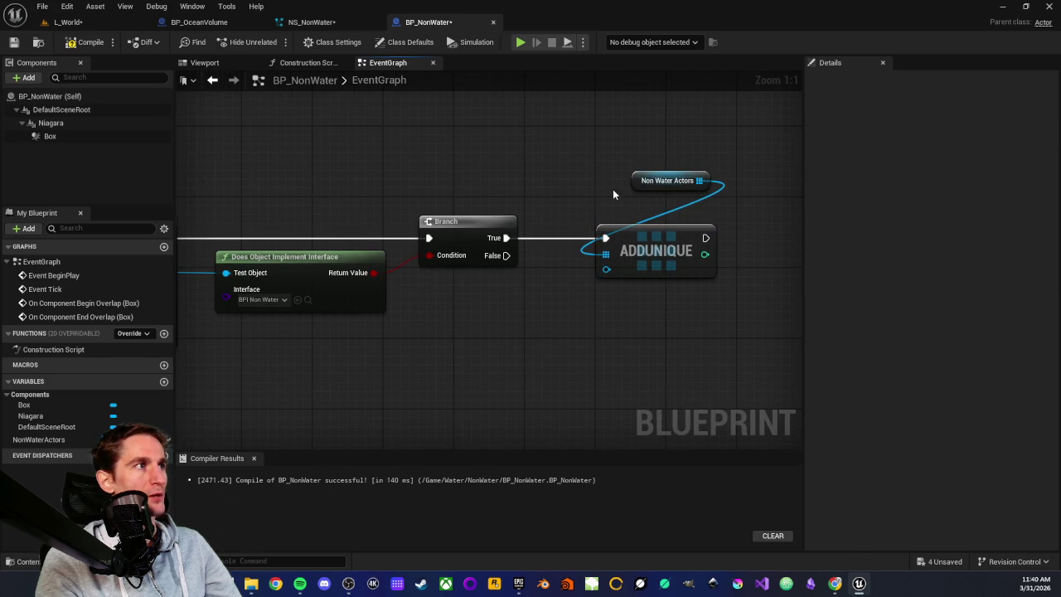
drag(655, 180, 623, 207)
click(599, 152)
drag(599, 151, 607, 291)
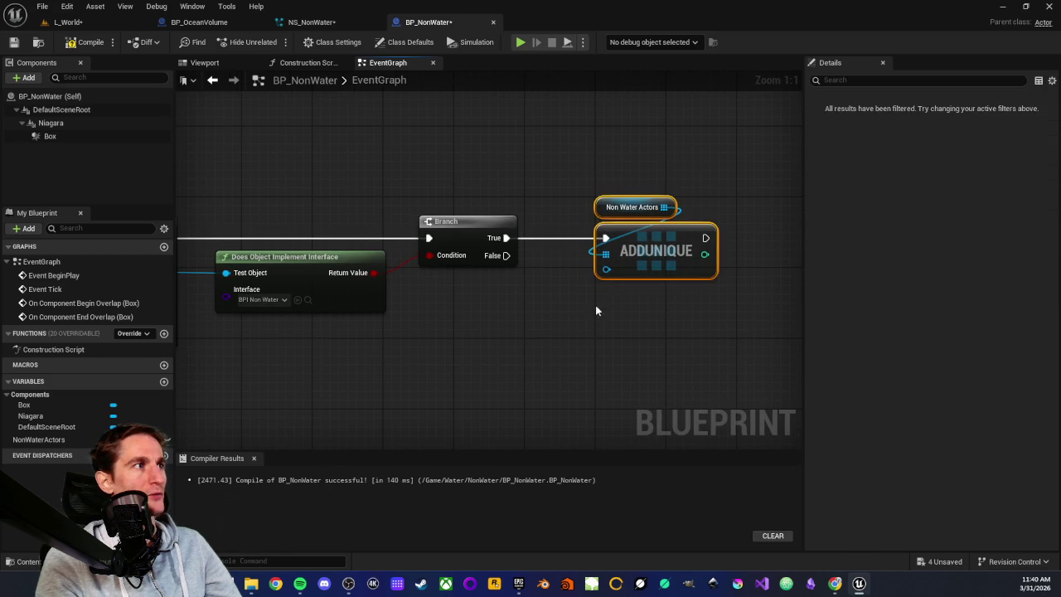
click(607, 291)
scroll(646, 315, down, 2)
Step: Feed Other Actor into Add Unique's item, routing the wire through two reroute points
mouse_move(377, 272)
mouse_down()
mouse_move(850, 312)
mouse_move(554, 275)
mouse_up()
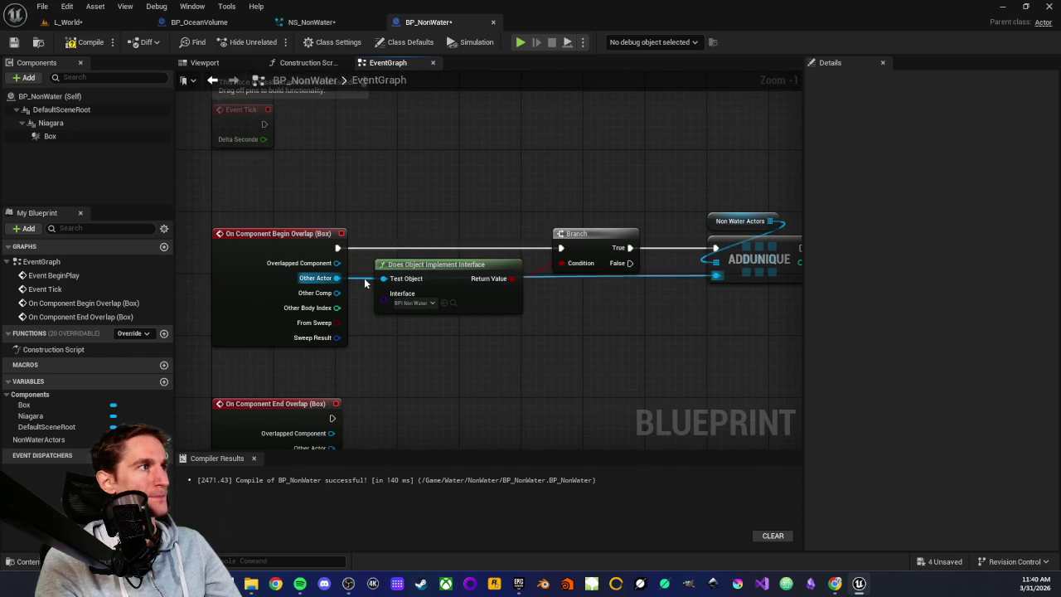
double_click(544, 279)
mouse_move(540, 277)
mouse_down()
mouse_move(422, 343)
mouse_move(387, 340)
mouse_up()
double_click(610, 289)
mouse_move(625, 322)
mouse_down()
mouse_move(639, 334)
mouse_move(628, 329)
mouse_up()
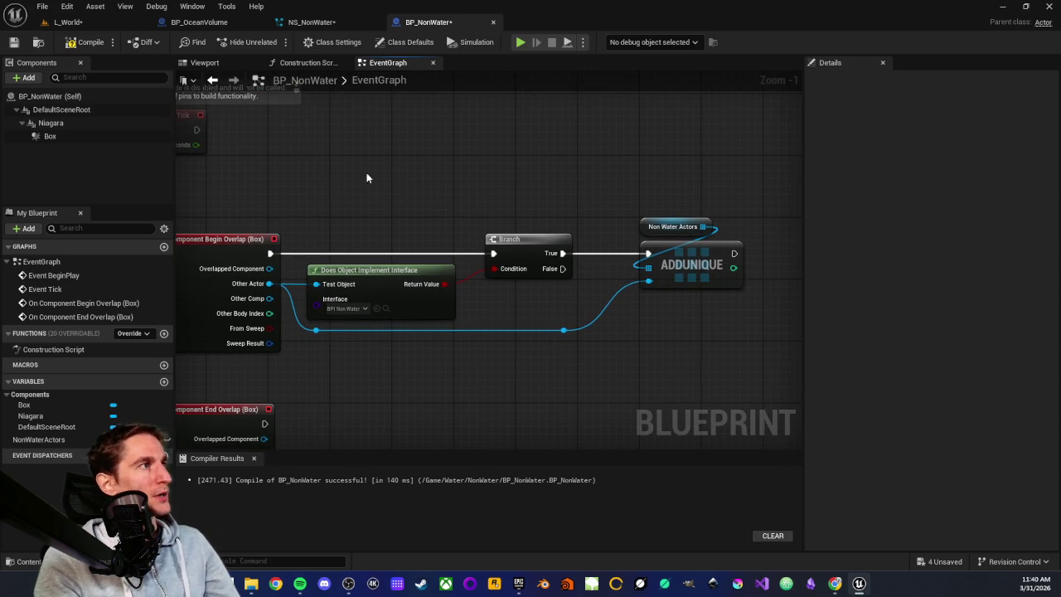
Step: Set the Box component's Collision Presets to OverlapAll
click(49, 136)
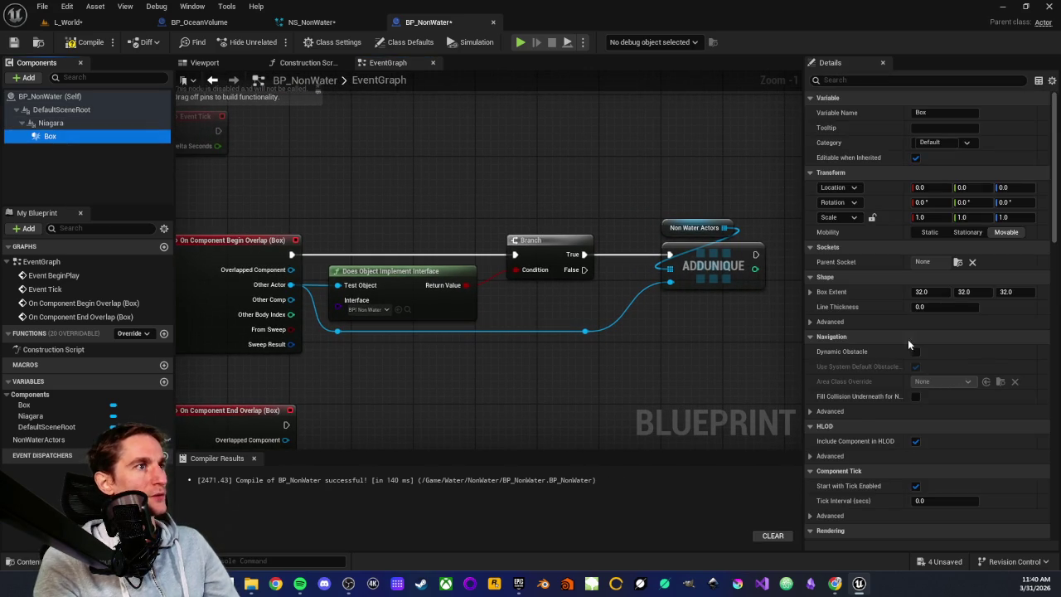
scroll(893, 351, down, 15)
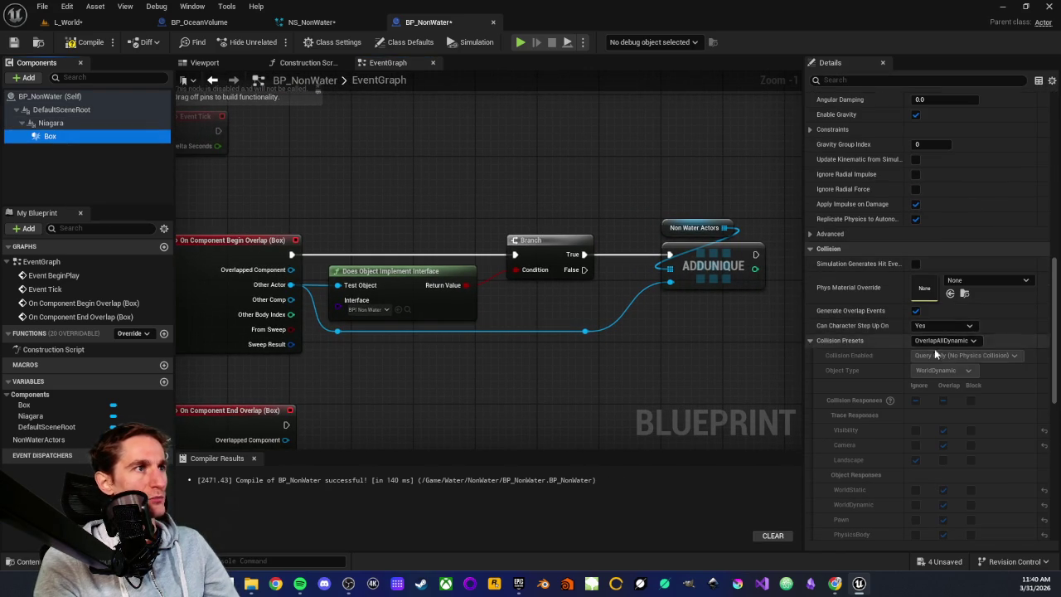
click(967, 341)
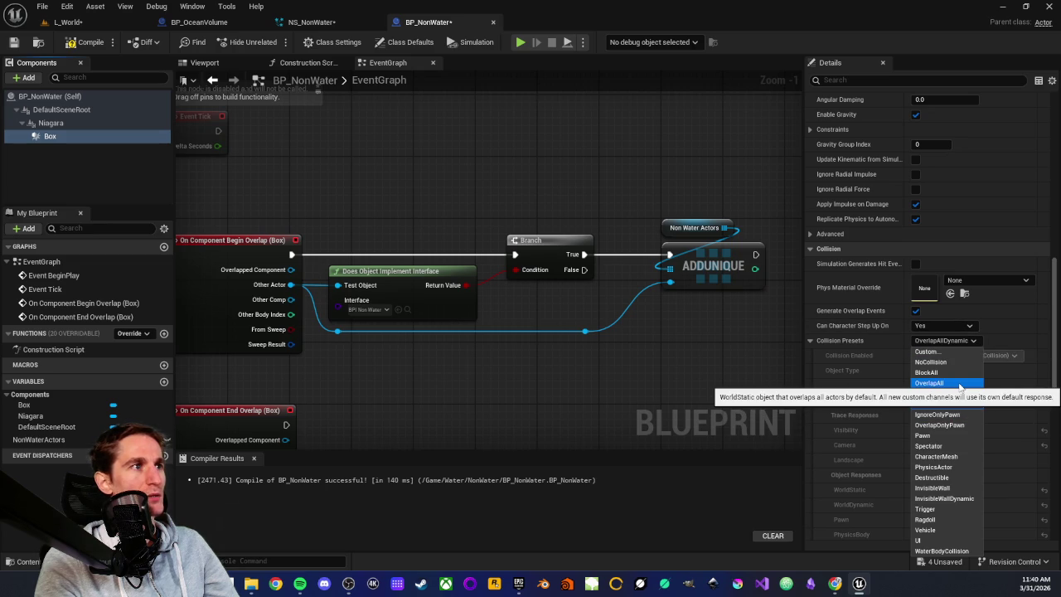
click(953, 383)
click(947, 342)
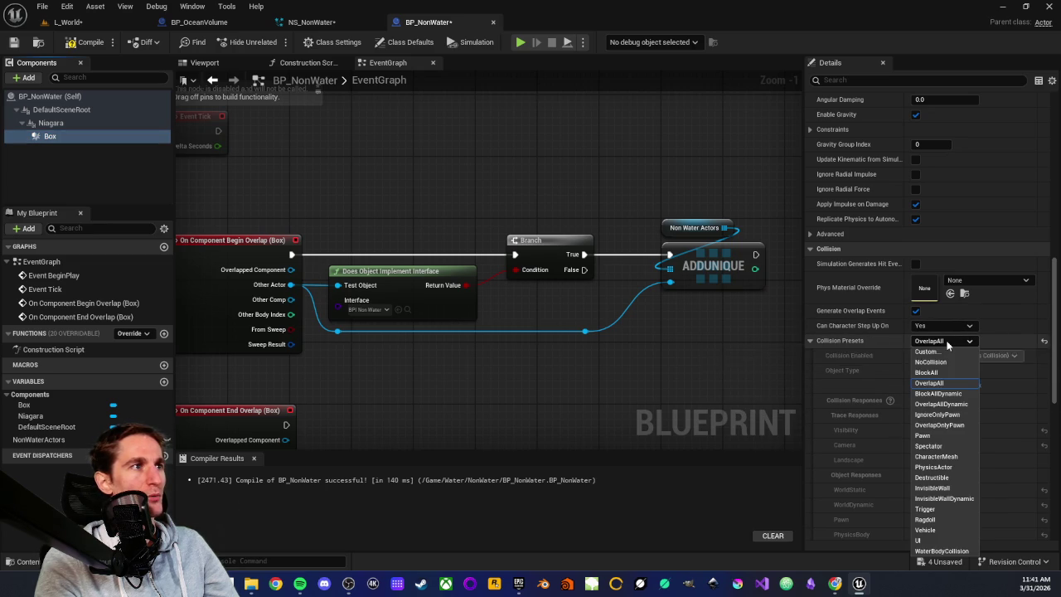
click(948, 344)
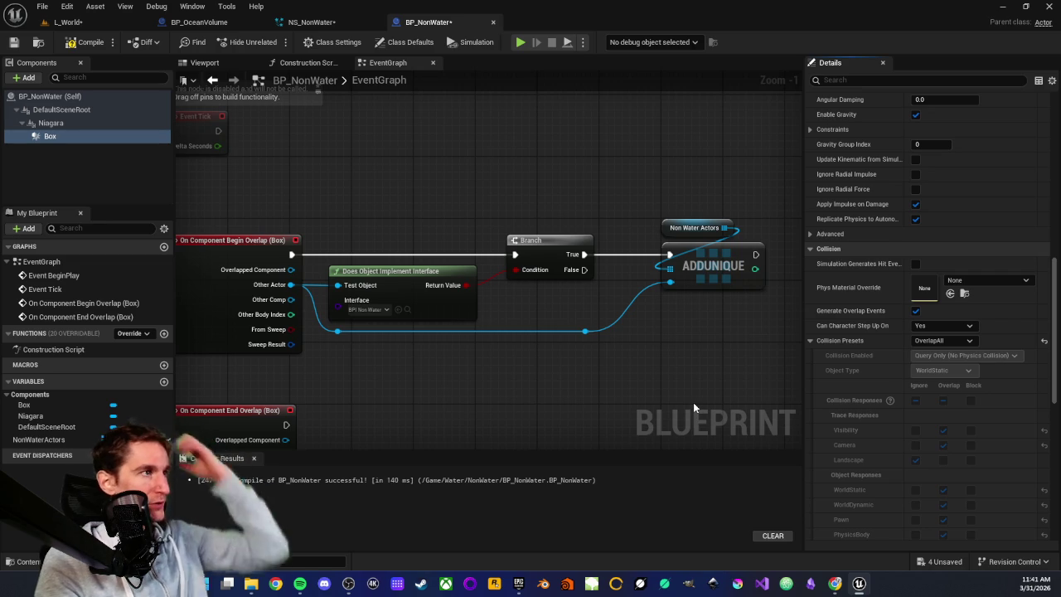
Step: Compile BP_NonWater and recentre the overlap event nodes
scroll(652, 368, down, 3)
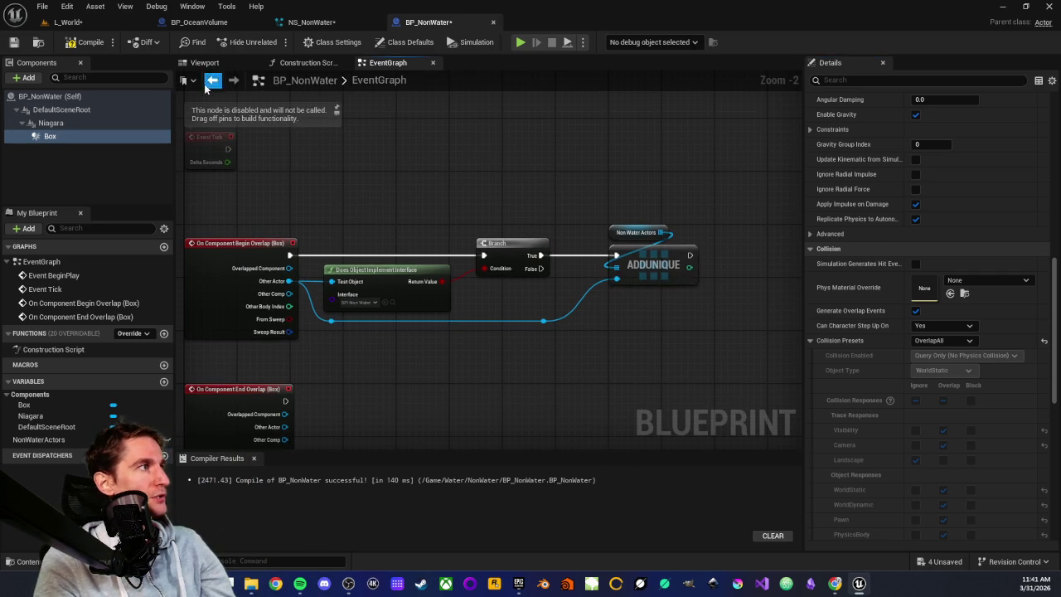
click(71, 43)
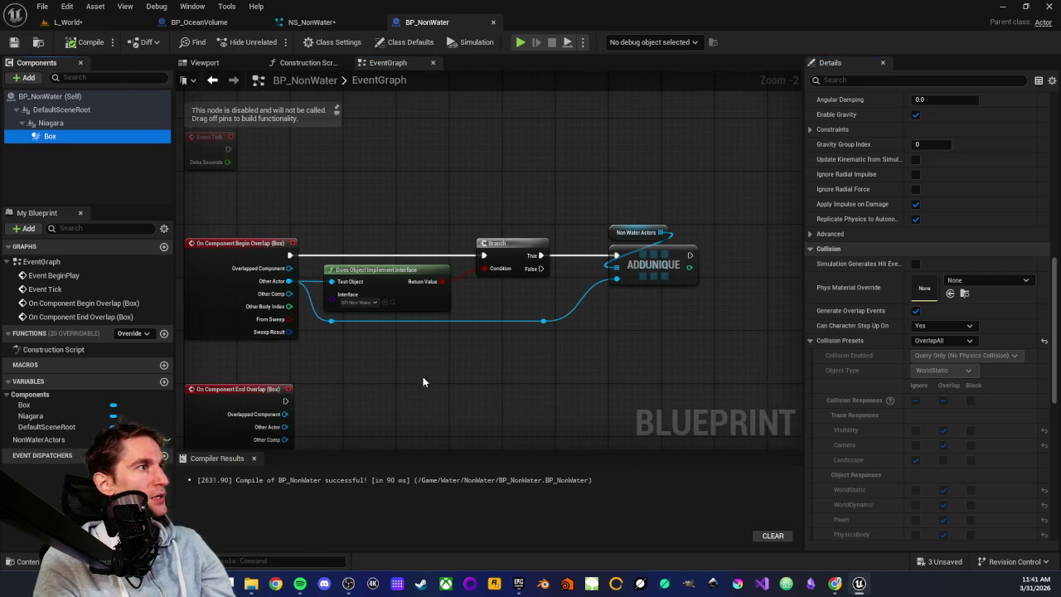
drag(421, 375, 488, 292)
scroll(489, 292, up, 1)
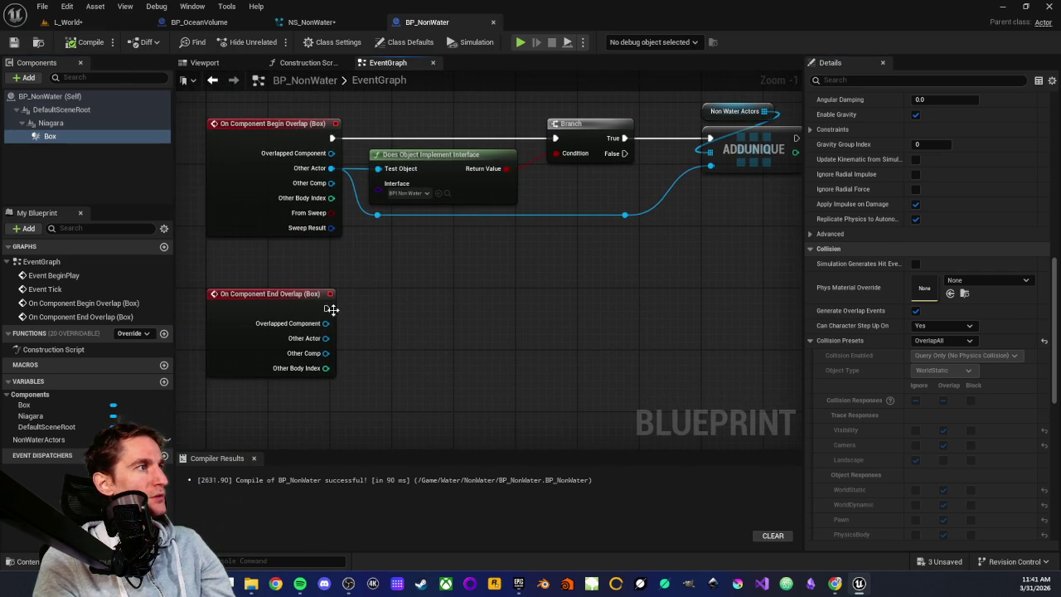
scroll(370, 319, down, 1)
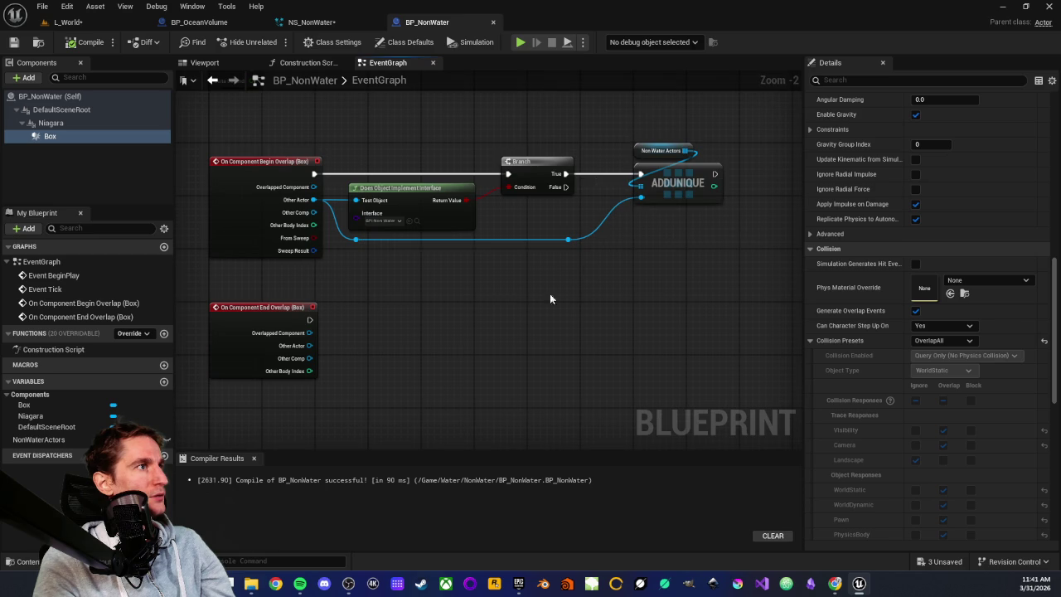
Step: Duplicate the Non Water Actors getter beside End Overlap and add a Remove Item node from it
scroll(392, 301, up, 1)
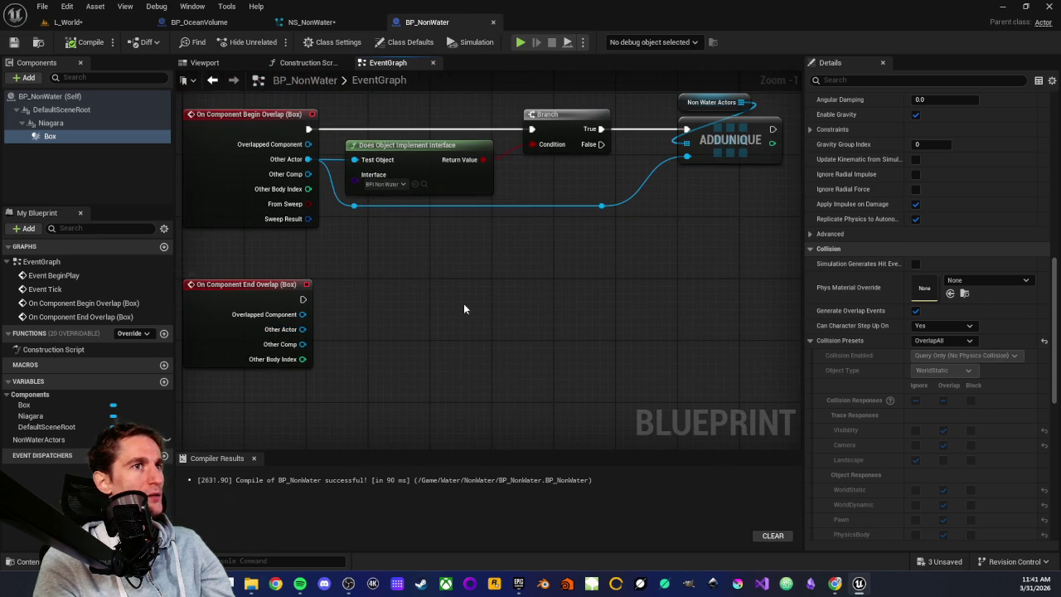
click(688, 165)
mouse_move(649, 254)
mouse_down()
mouse_move(681, 221)
mouse_move(644, 246)
mouse_up()
click(668, 127)
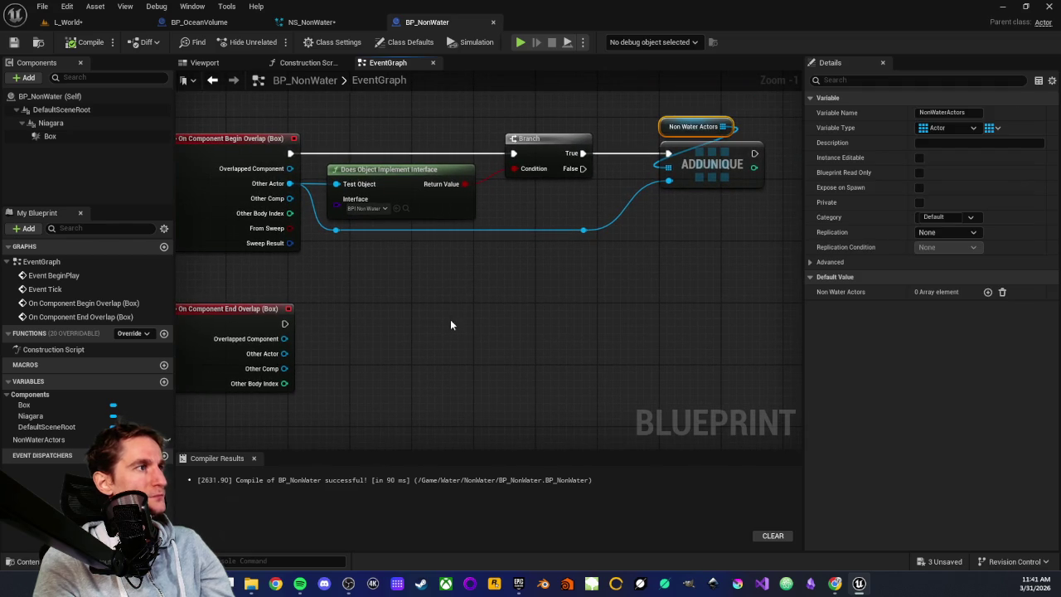
key(ctrl+c)
key(ctrl+v)
scroll(495, 324, up, 1)
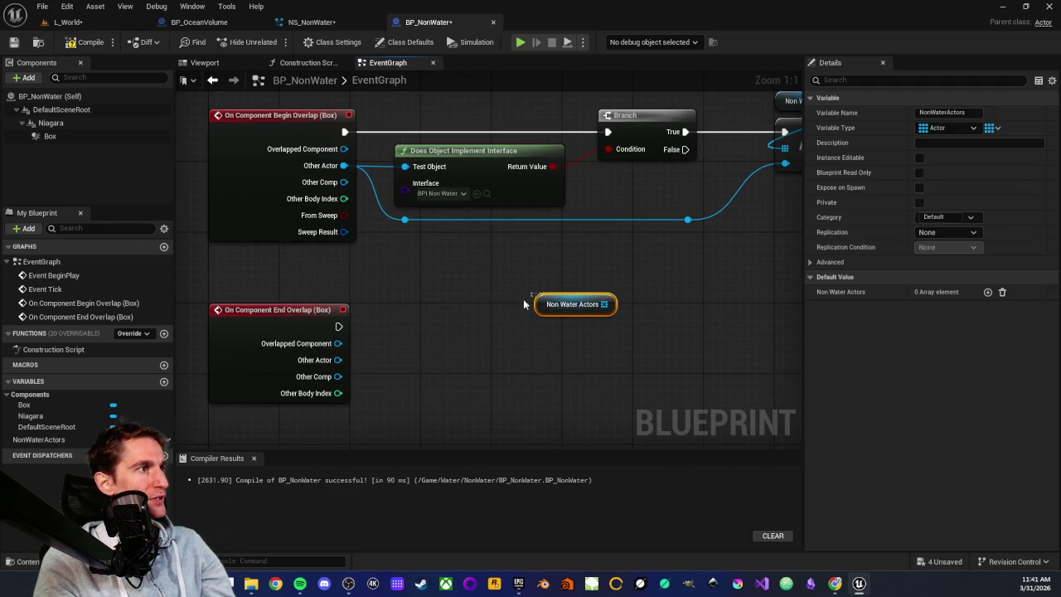
mouse_move(534, 314)
mouse_down()
mouse_move(464, 304)
mouse_move(502, 338)
mouse_up()
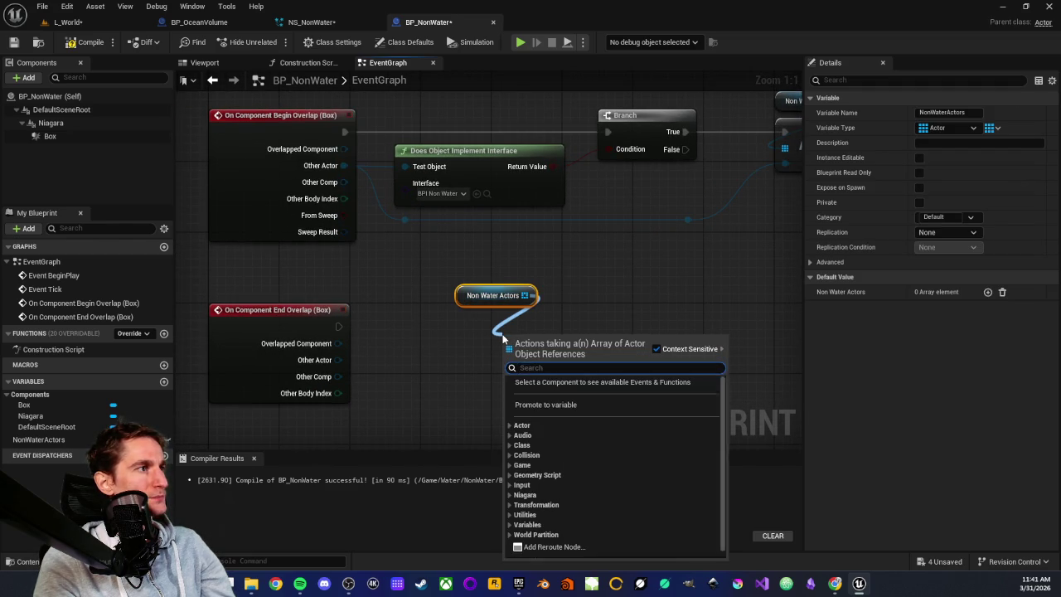
text(remove)
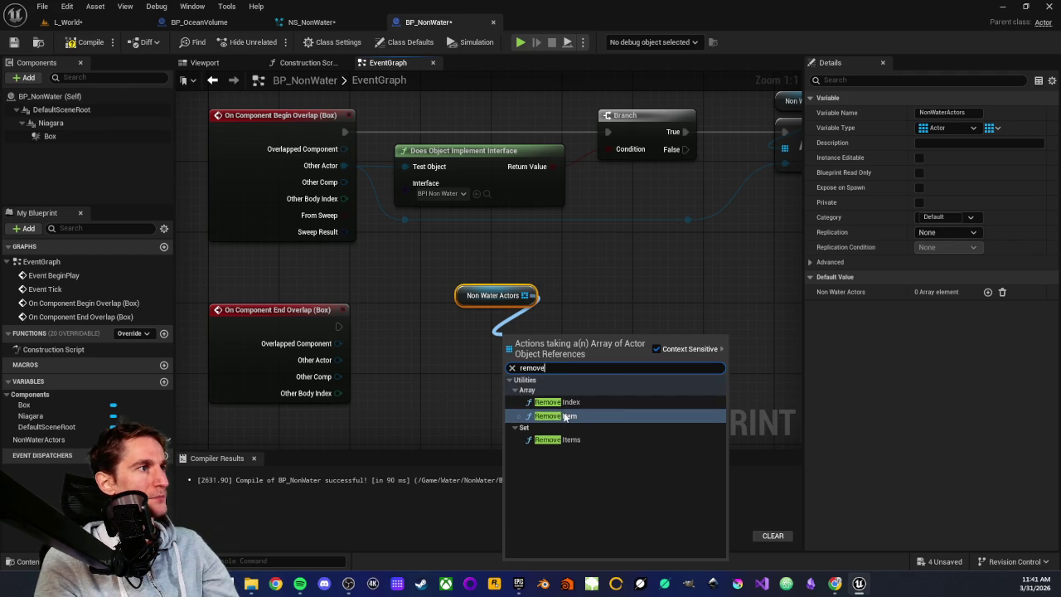
key(Return)
Step: Wire End Overlap's exec and Other Actor into the REMOVE node and tidy the nodes
drag(338, 359, 511, 376)
mouse_move(454, 300)
mouse_down()
mouse_move(498, 303)
mouse_move(497, 322)
mouse_move(496, 313)
mouse_up()
mouse_move(506, 283)
mouse_down()
mouse_move(548, 360)
mouse_move(546, 342)
mouse_up()
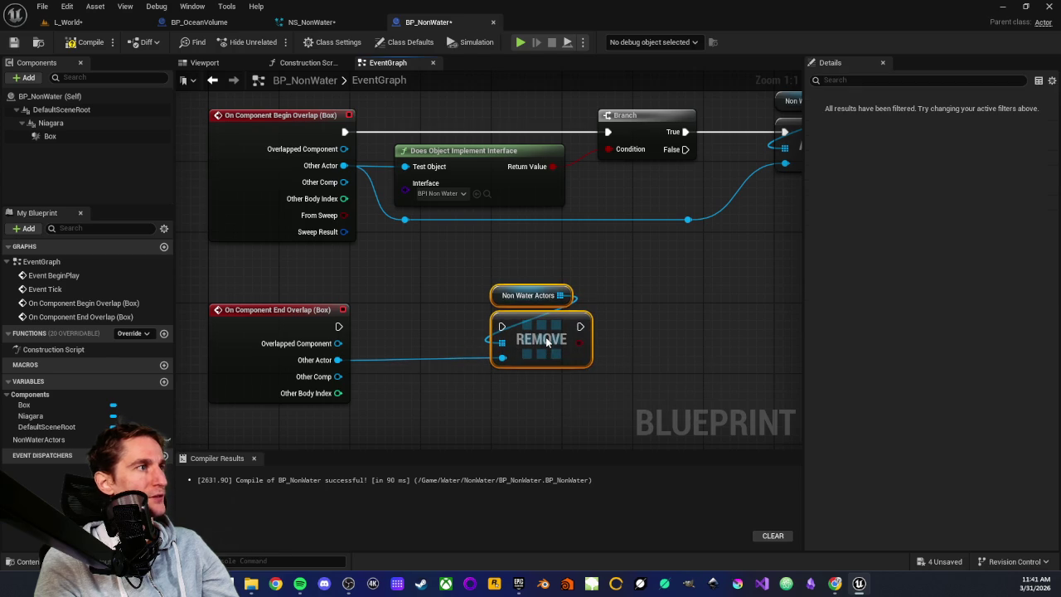
drag(336, 328, 502, 327)
scroll(384, 315, down, 2)
Step: Review the Non Water Actors getter's variable settings and the rest of the graph, then go to L_World
mouse_move(392, 289)
mouse_down()
mouse_move(450, 365)
mouse_move(407, 345)
mouse_up()
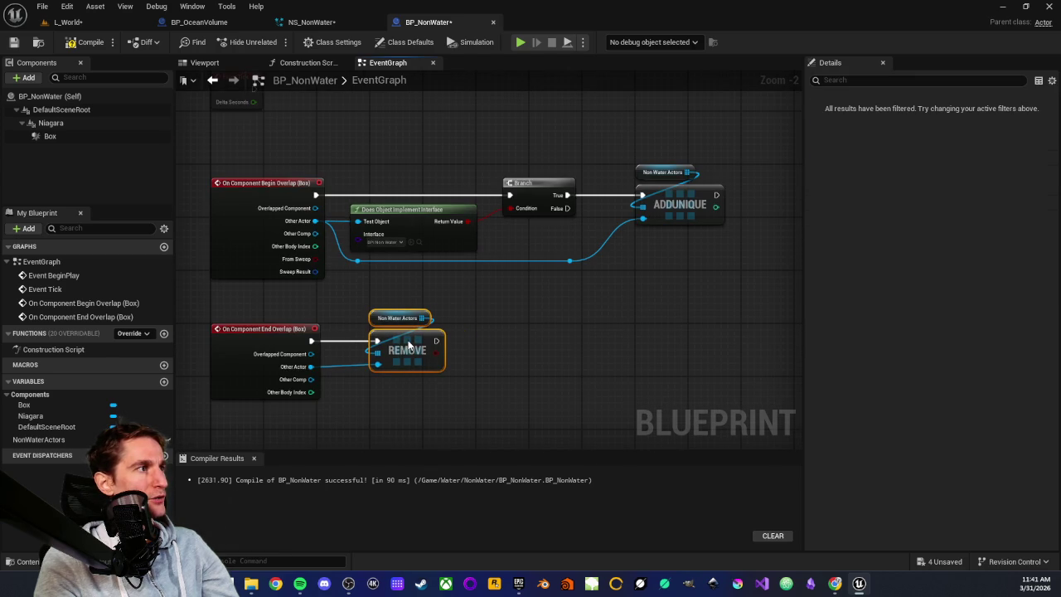
click(529, 284)
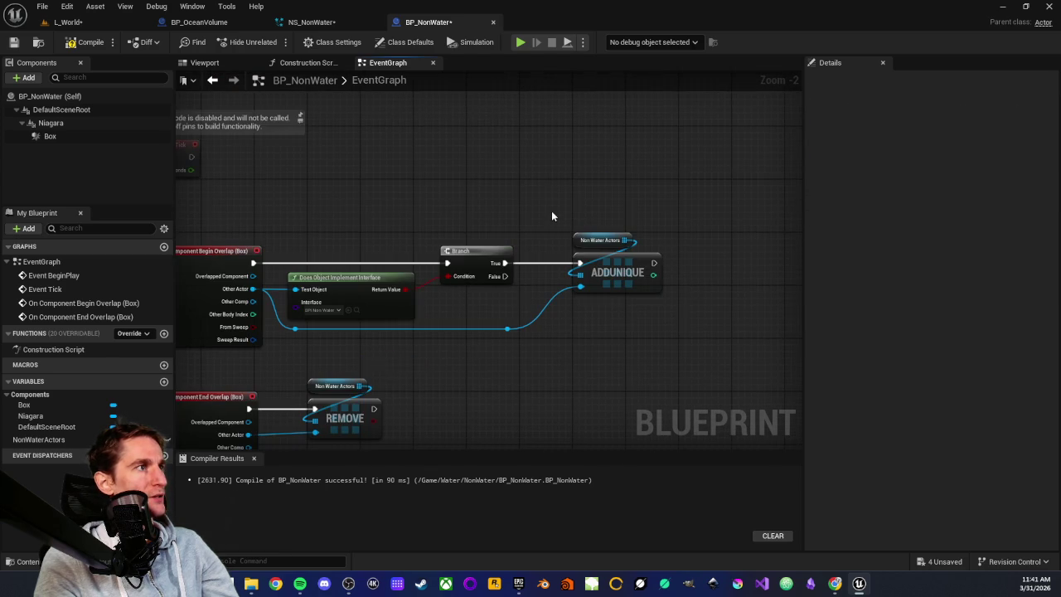
click(601, 245)
scroll(601, 247, up, 2)
click(561, 217)
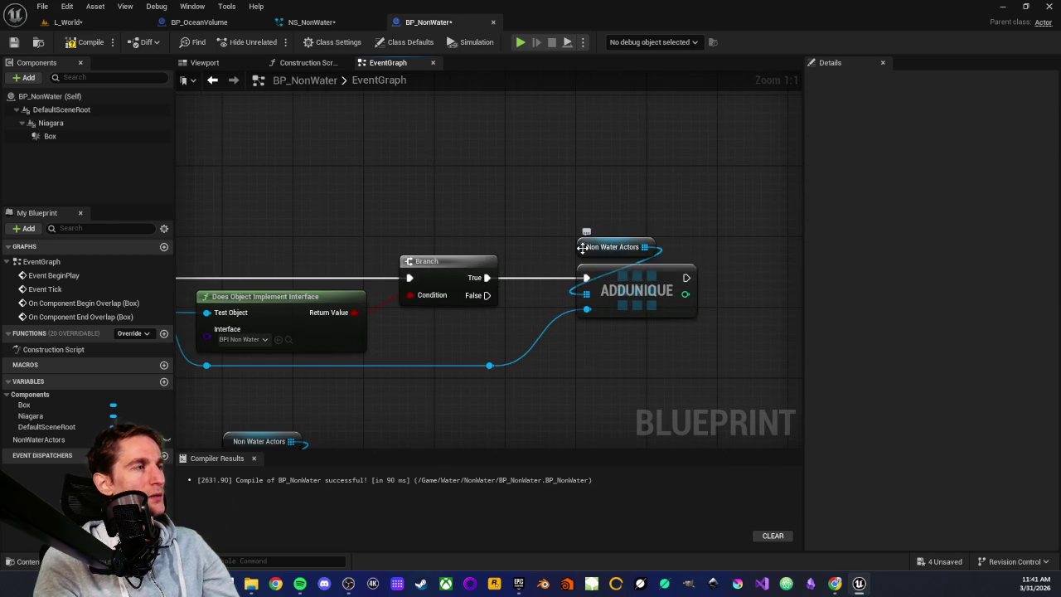
click(587, 246)
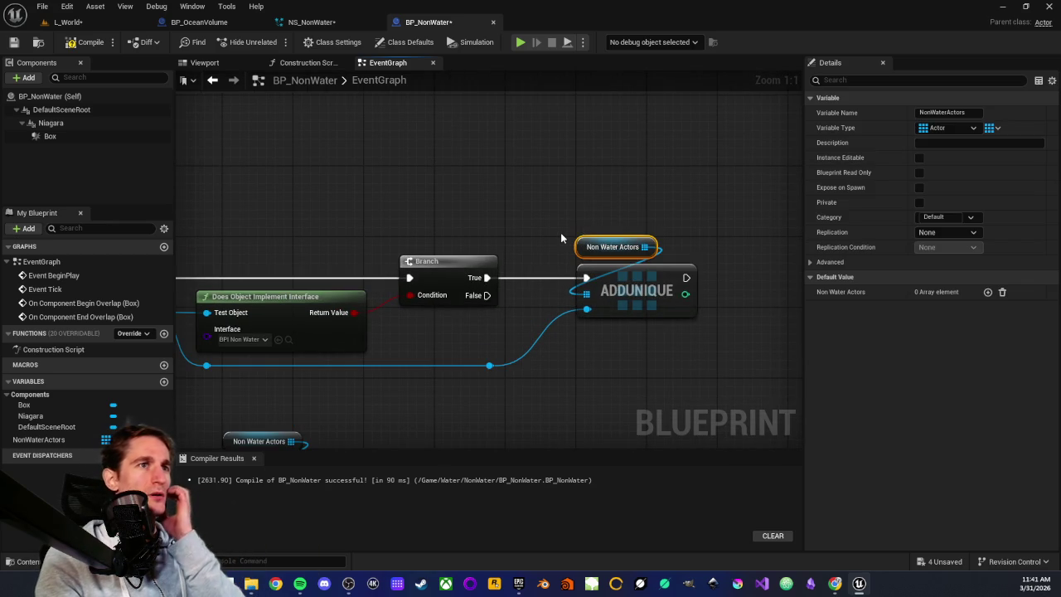
click(633, 358)
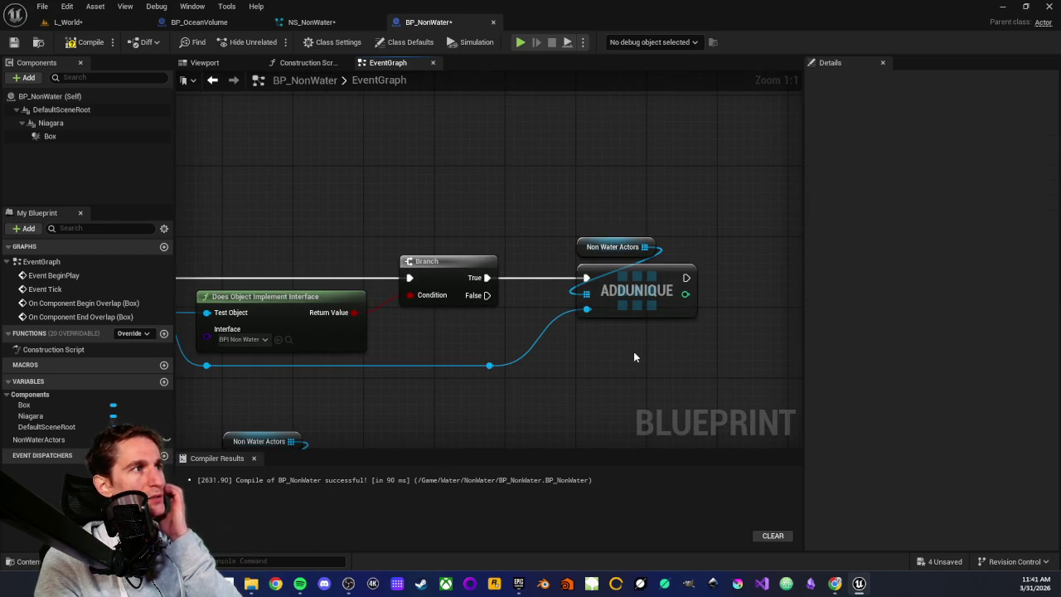
scroll(652, 279, down, 3)
mouse_move(418, 247)
mouse_down()
mouse_move(453, 283)
mouse_move(383, 292)
mouse_up()
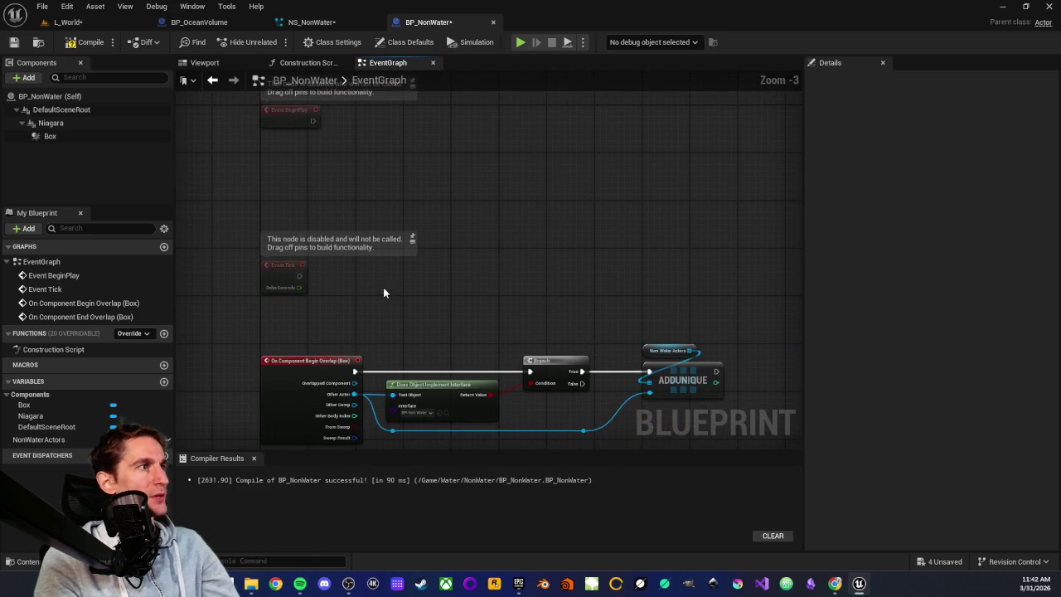
scroll(638, 309, up, 2)
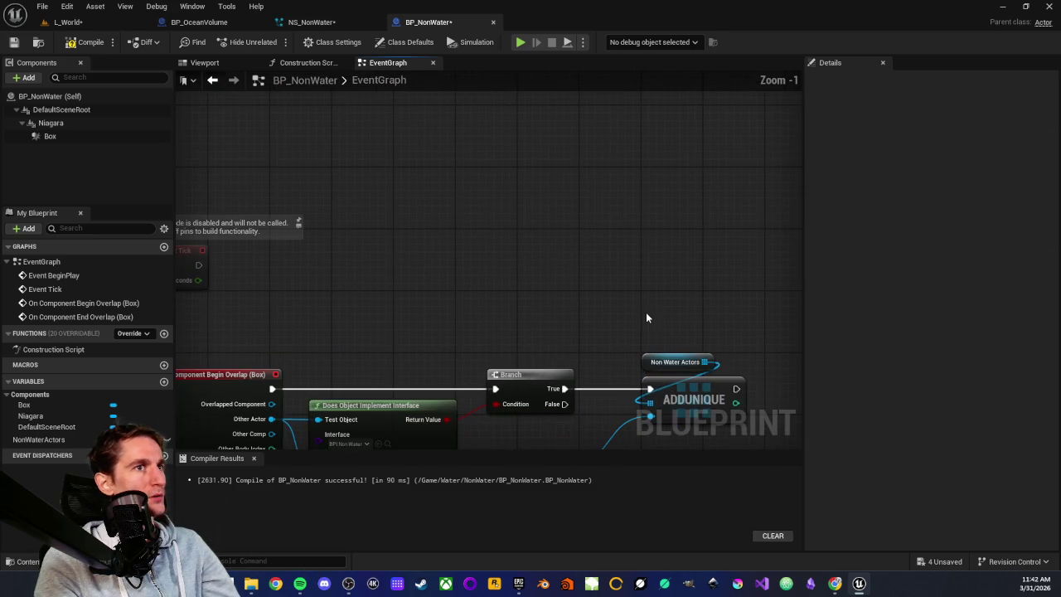
mouse_move(566, 266)
mouse_down()
mouse_move(604, 307)
mouse_move(466, 247)
mouse_up()
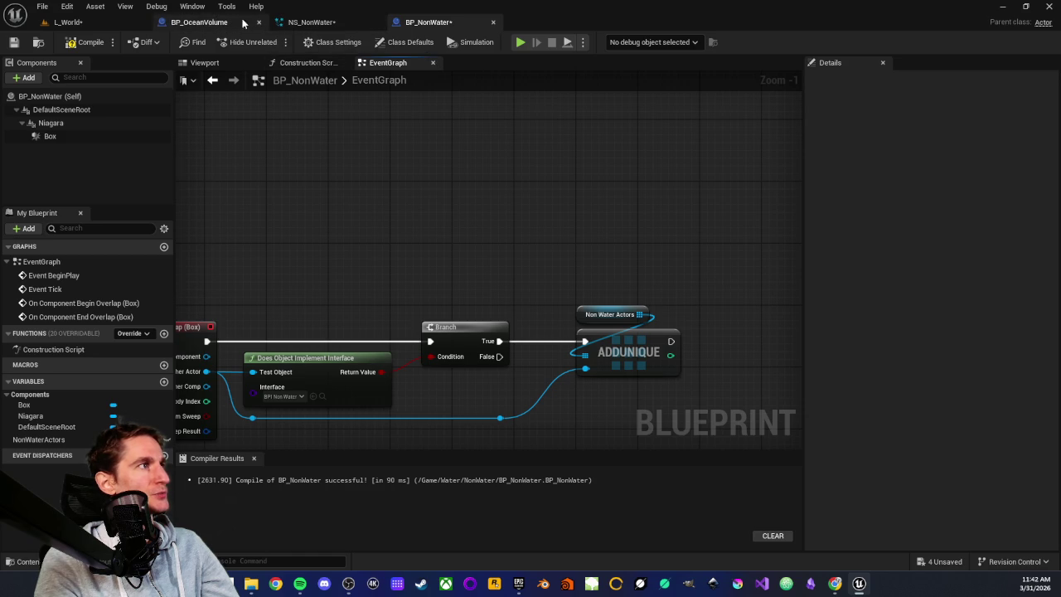
click(68, 22)
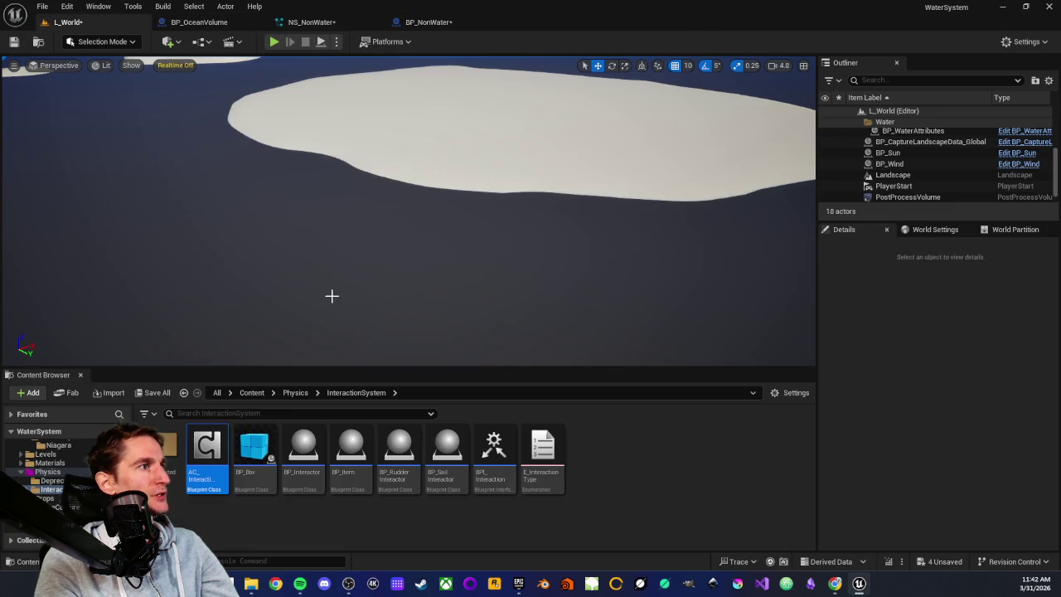
Step: Open BPI_NonWater from the Water/NonWater folder and name its function GetData
click(291, 520)
scroll(50, 481, down, 2)
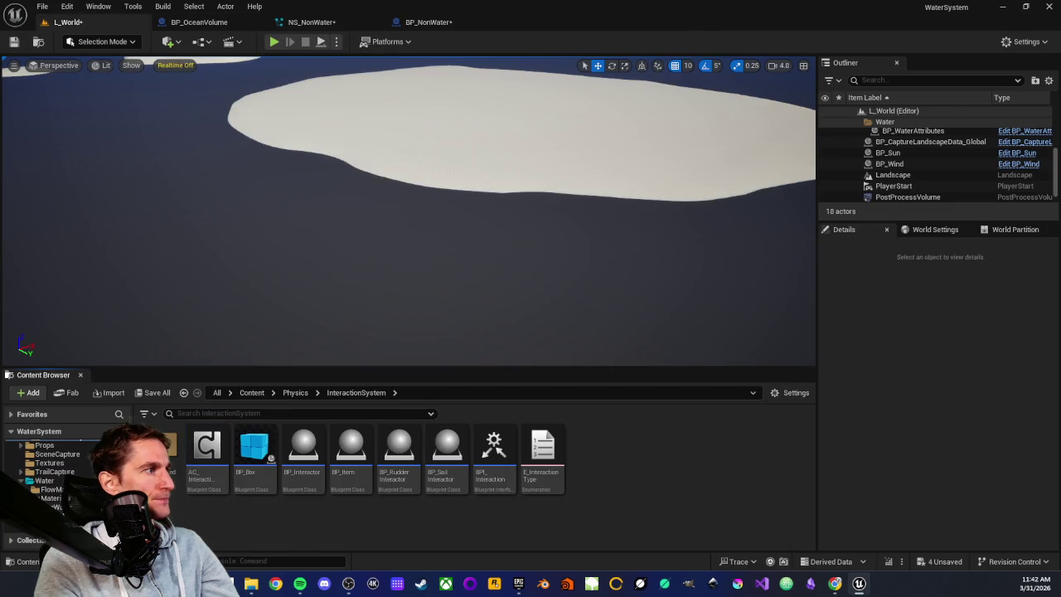
click(54, 507)
double_click(207, 485)
text(GetData)
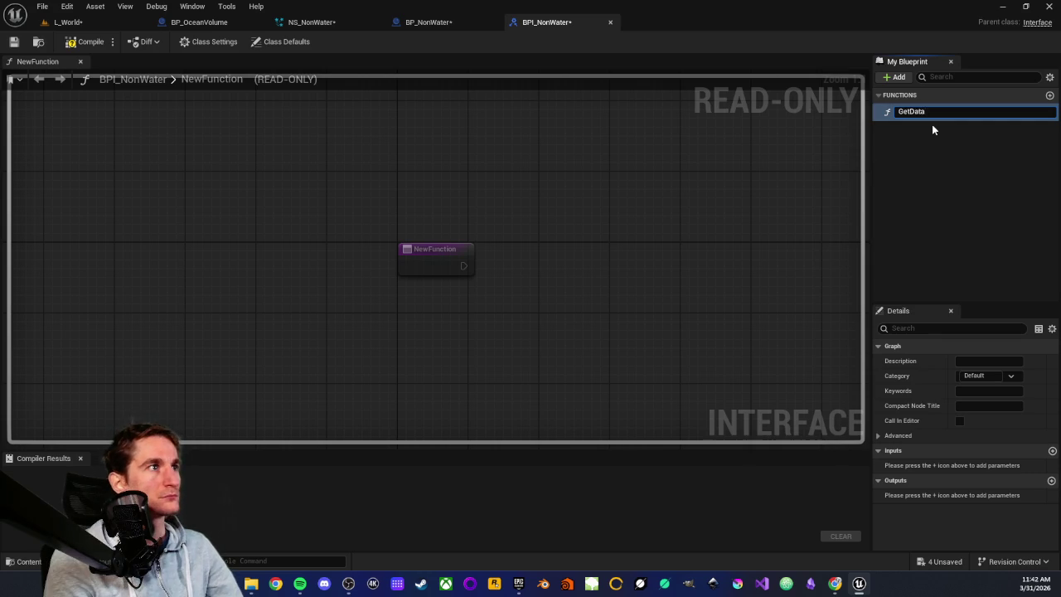
key(Return)
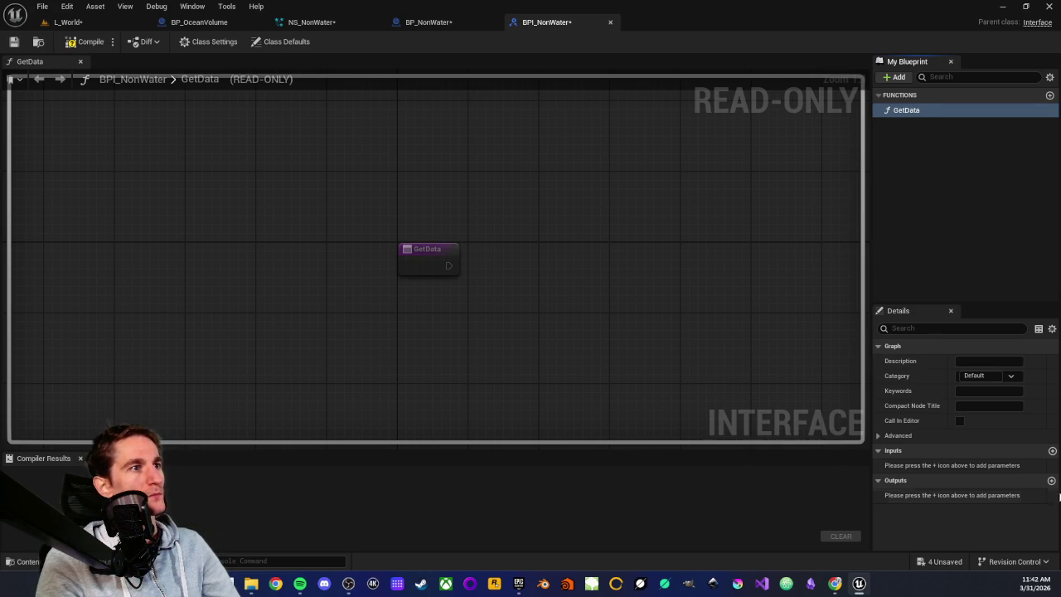
Step: Give GetData a Vector output named Position, compile the interface, and return to BP_NonWater
click(1050, 481)
text(Position)
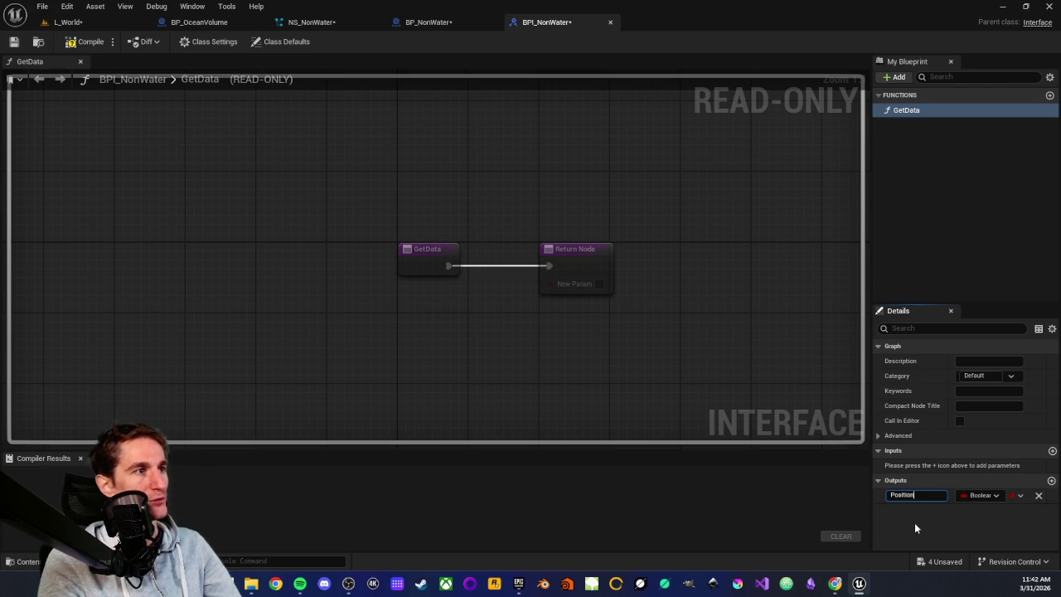
click(978, 496)
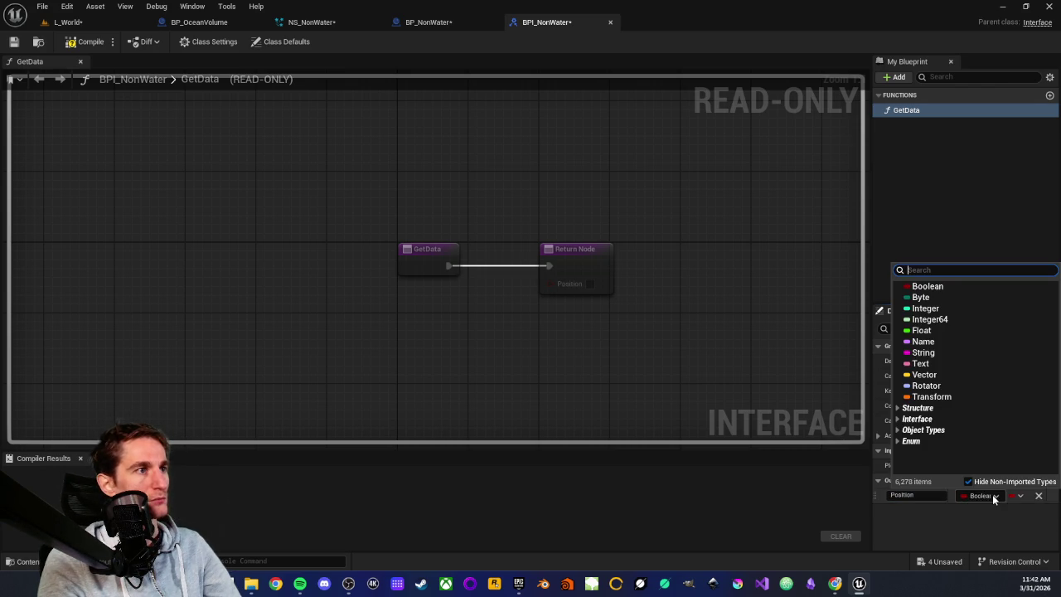
click(922, 369)
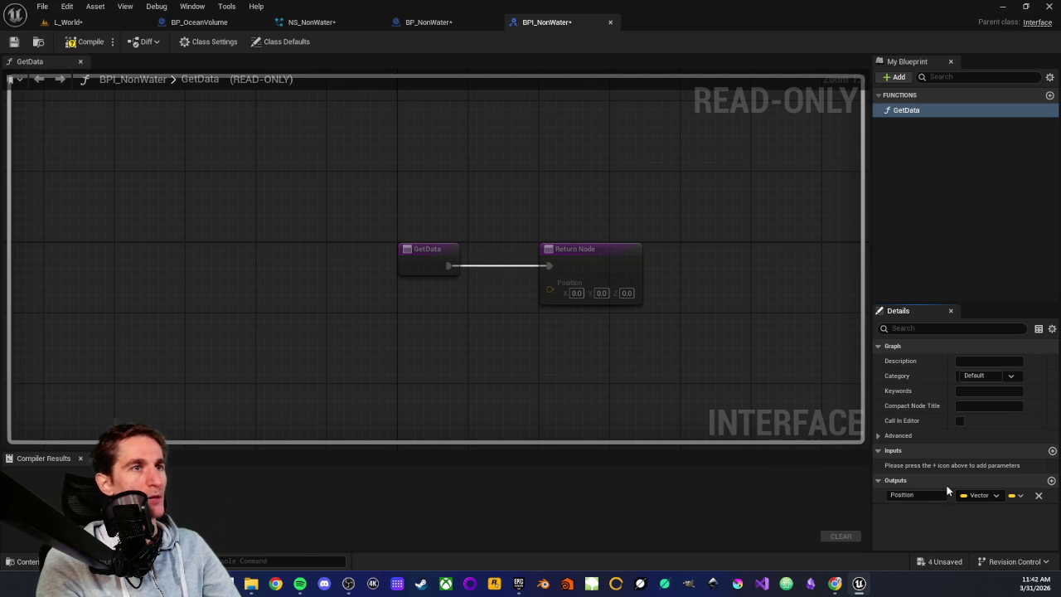
key(F7)
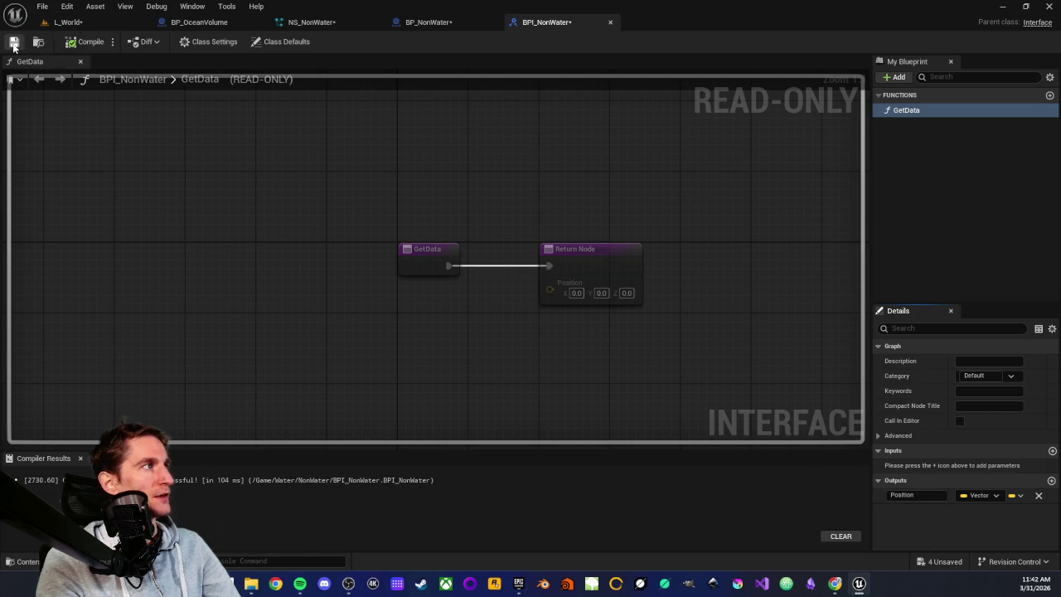
drag(372, 206, 645, 373)
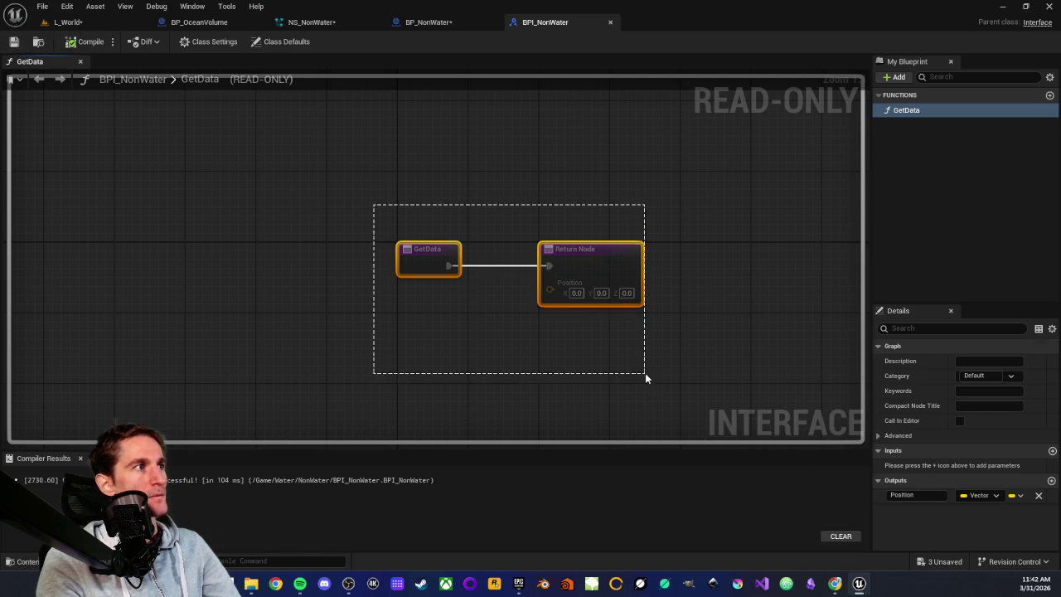
click(539, 316)
click(431, 23)
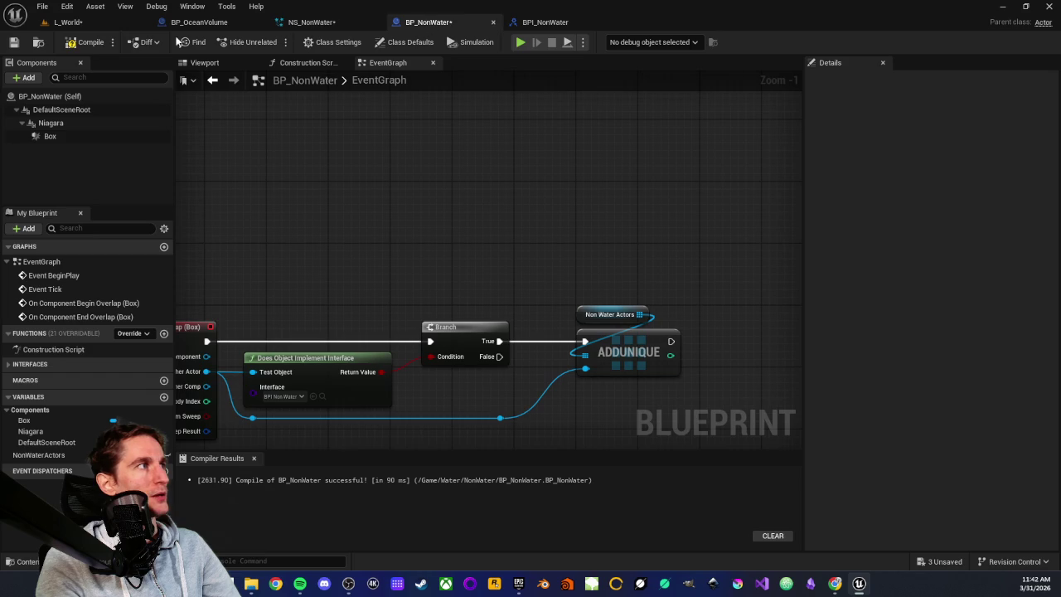
Step: Save BP_NonWater, then create an Actor Blueprint named BP_NonWaterActor and open it
click(13, 43)
click(71, 23)
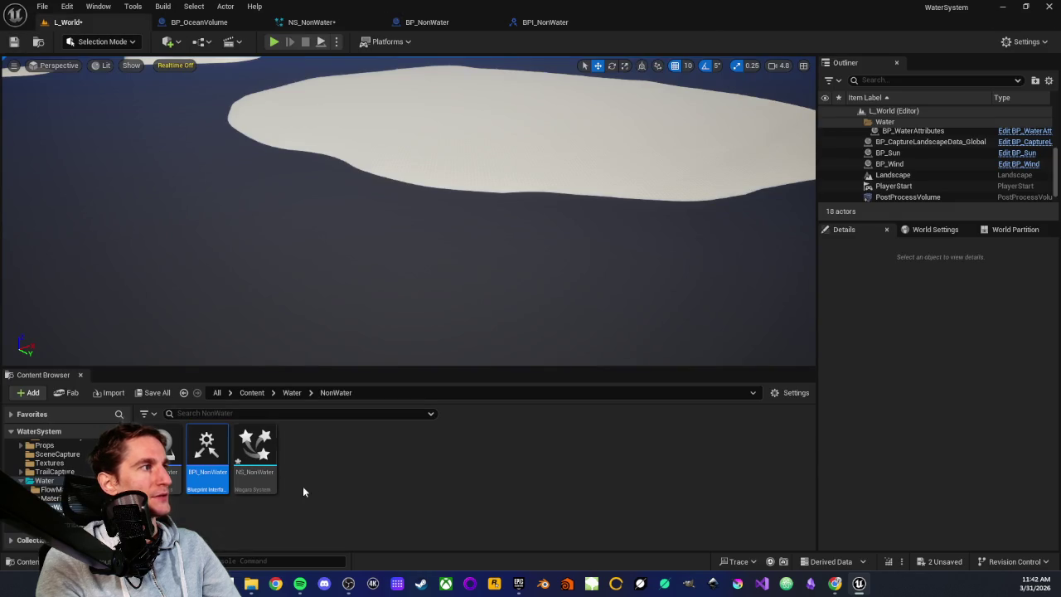
right_click(354, 473)
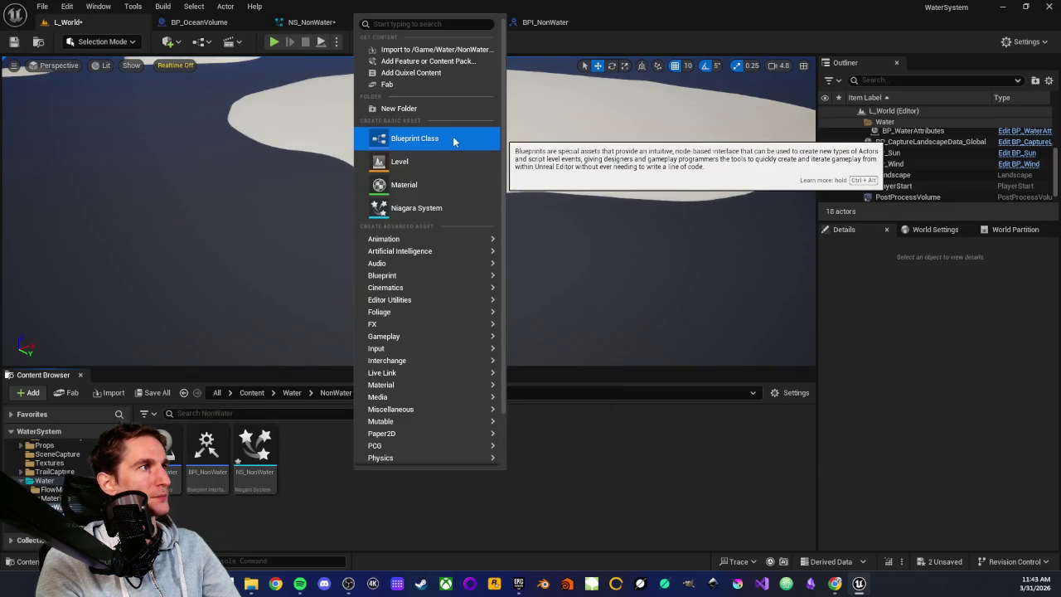
click(422, 138)
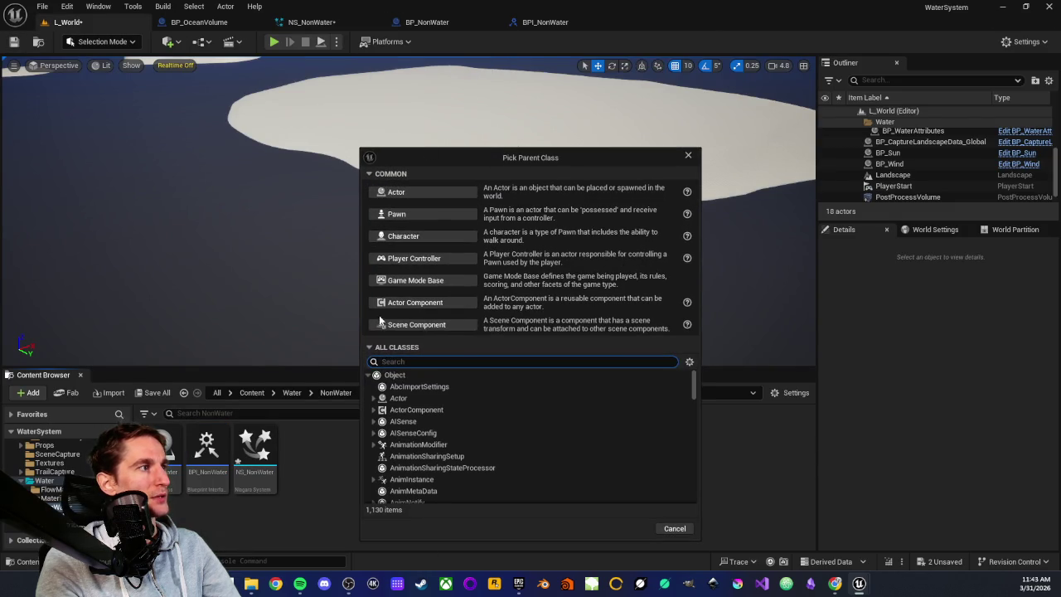
click(429, 187)
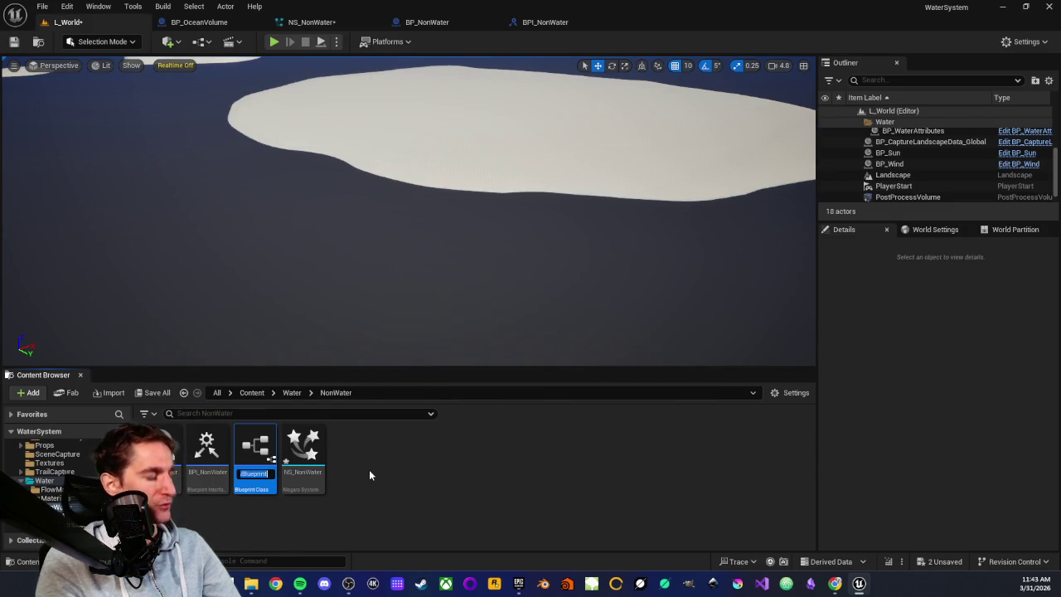
text(BP_)
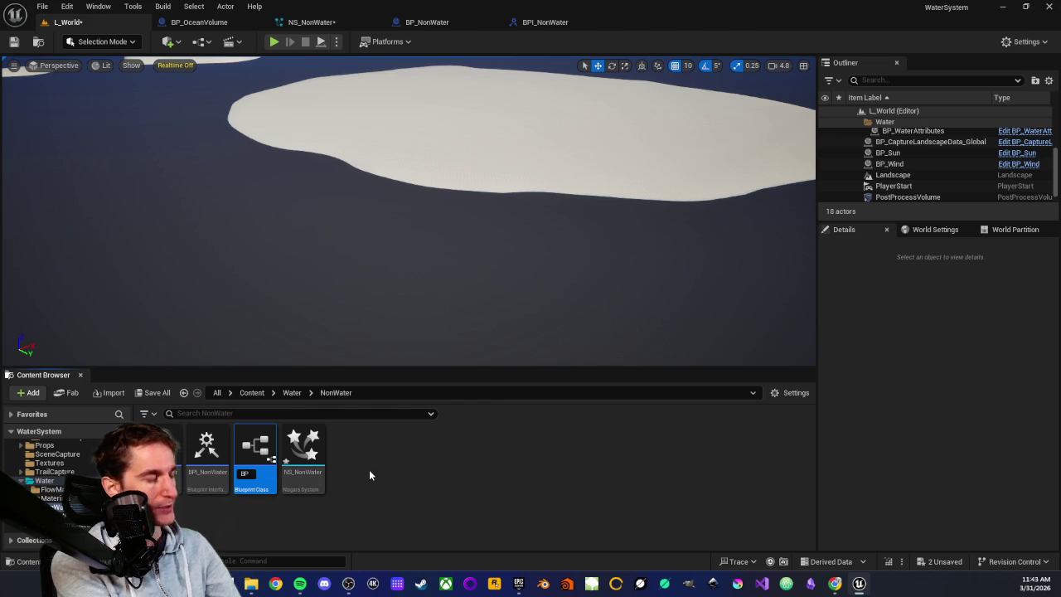
text(Non)
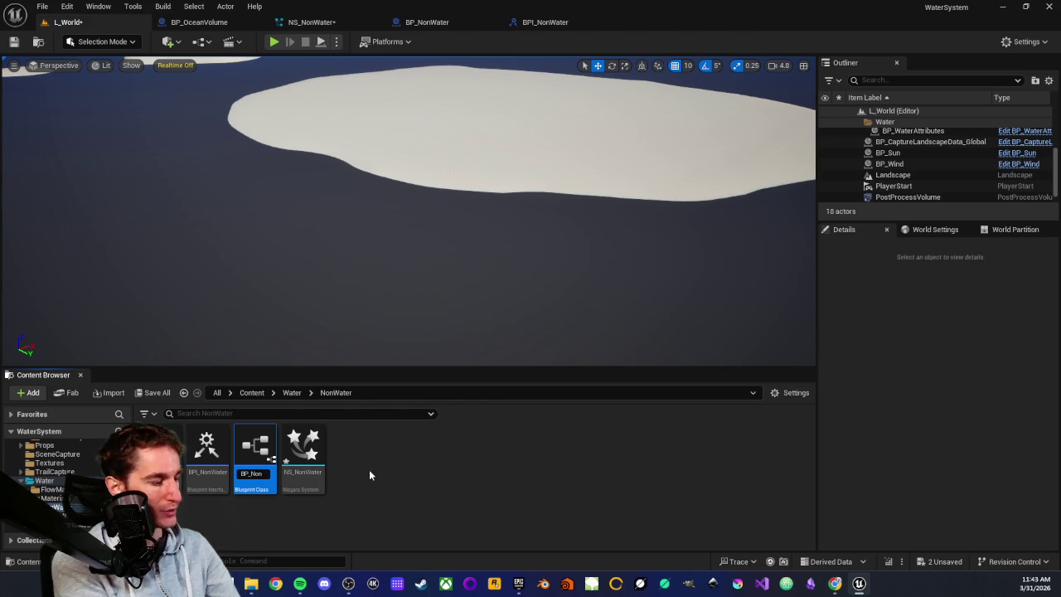
text(Water)
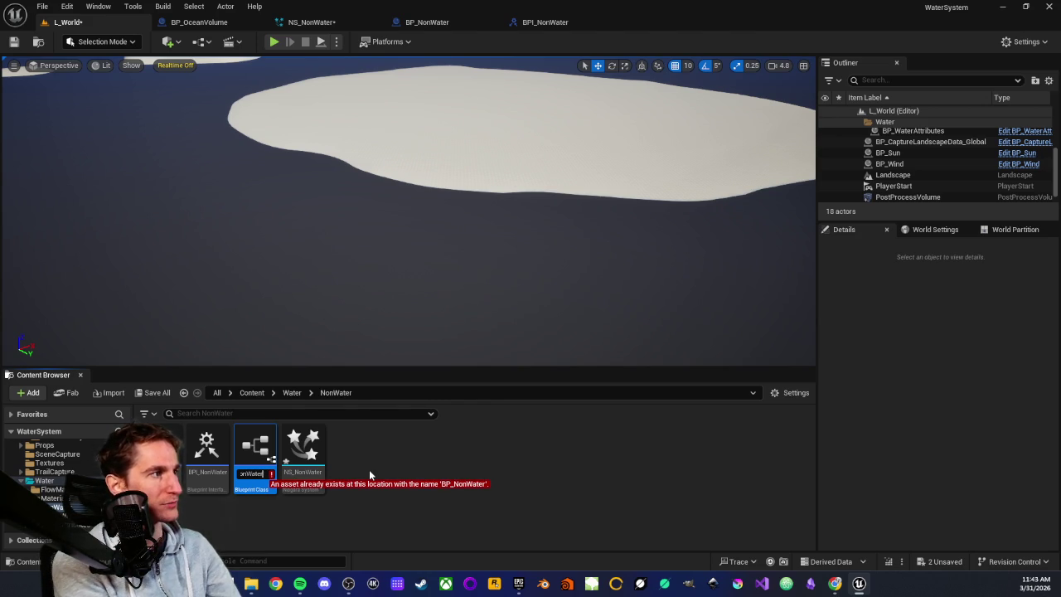
text(Actor)
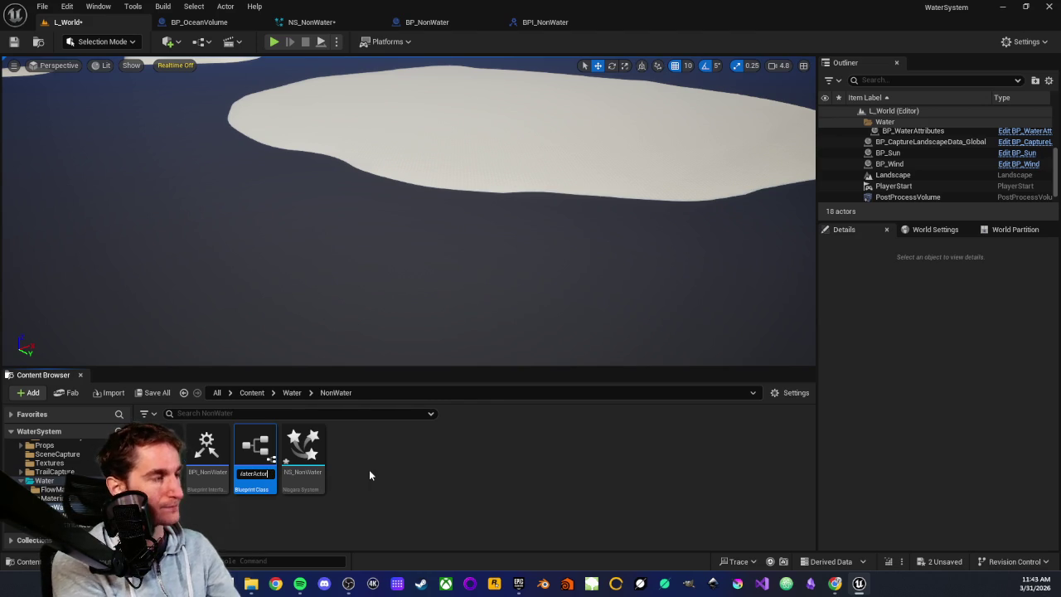
key(Return)
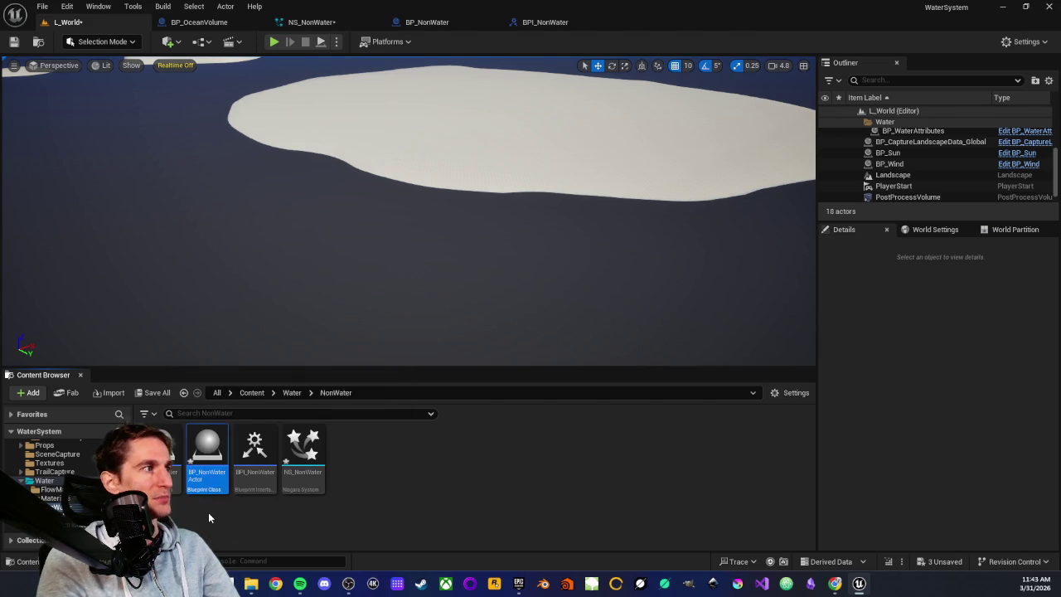
double_click(212, 470)
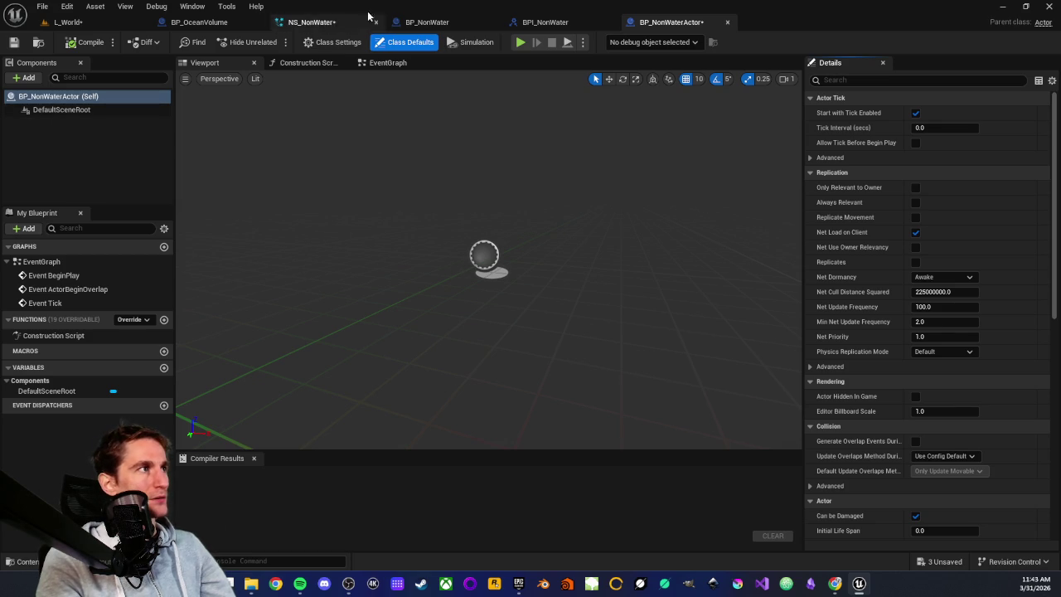
Step: Add BPI_NonWater to BP_NonWaterActor's implemented interfaces in Class Settings
click(332, 41)
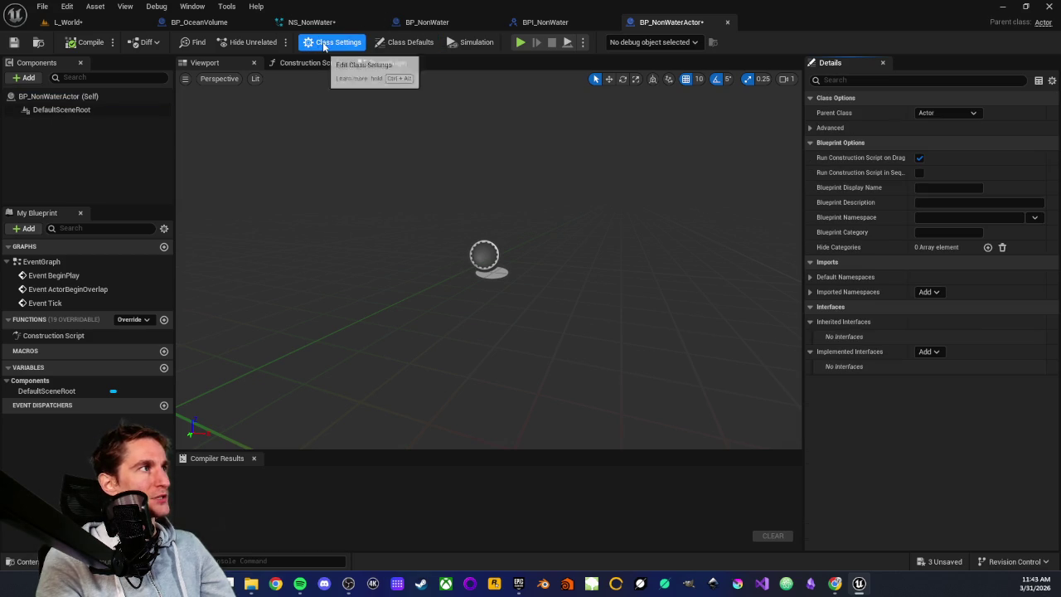
click(932, 351)
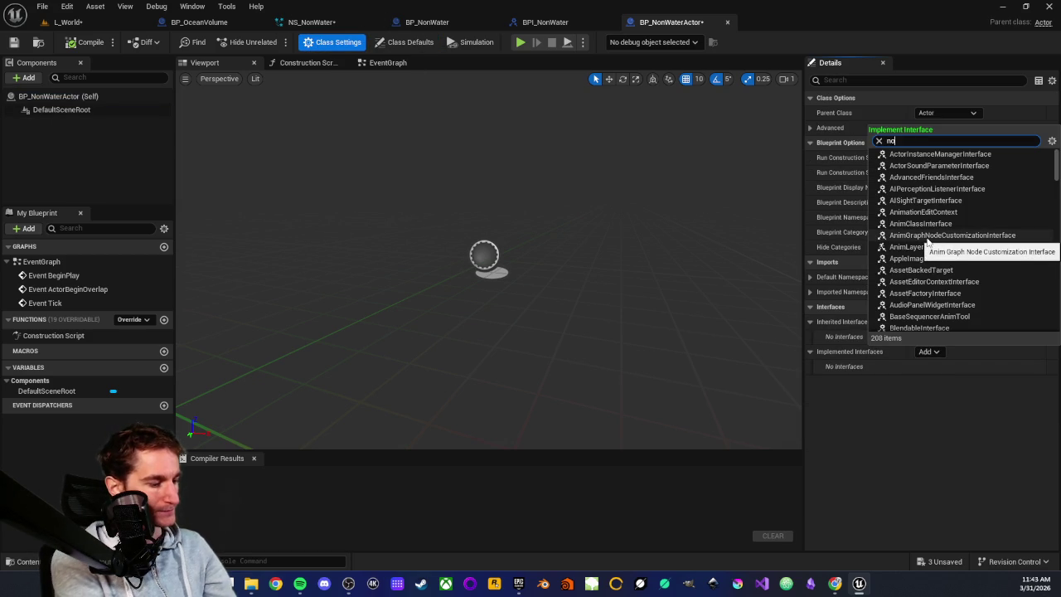
text(nonwater)
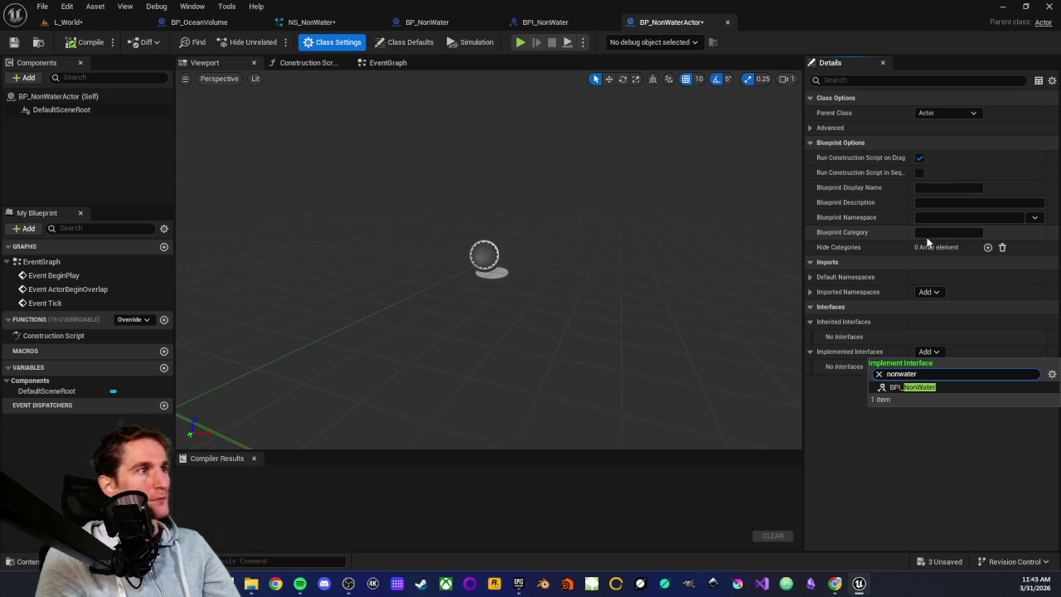
click(908, 386)
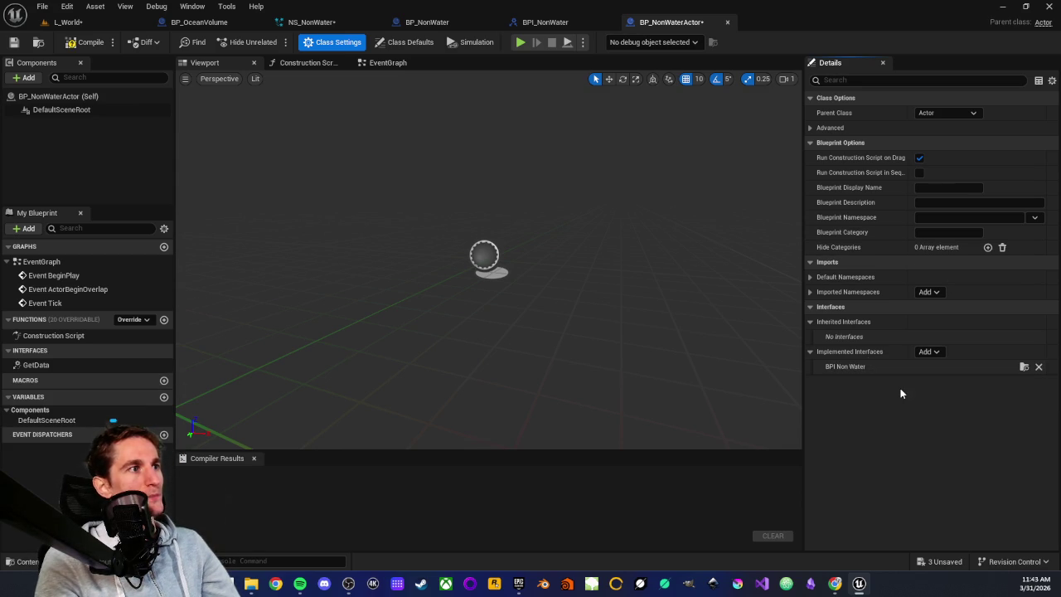
Step: Open the GetData function graph and move its Return Node further right
click(10, 349)
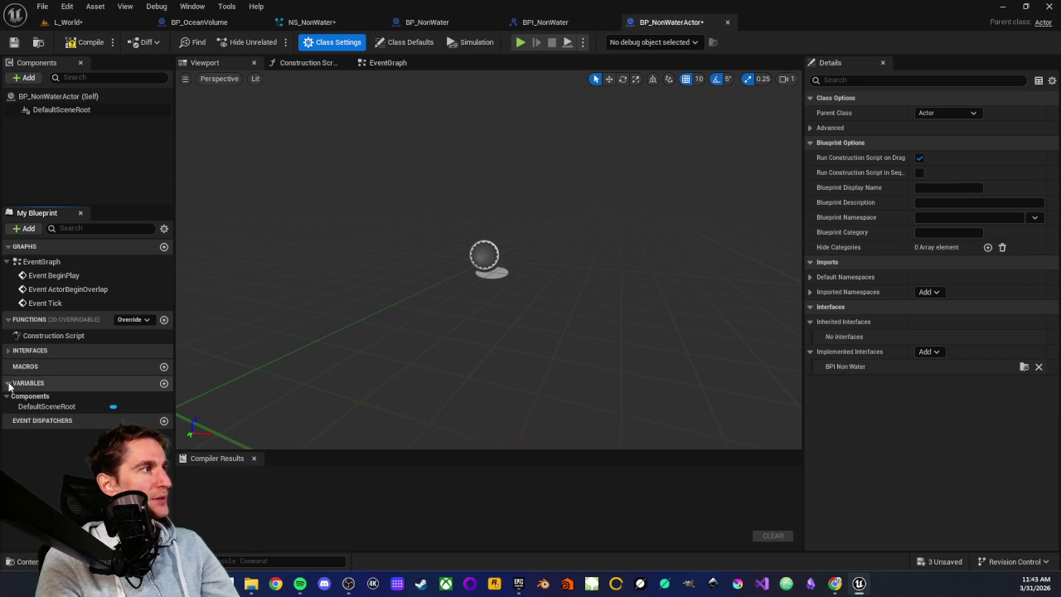
click(5, 352)
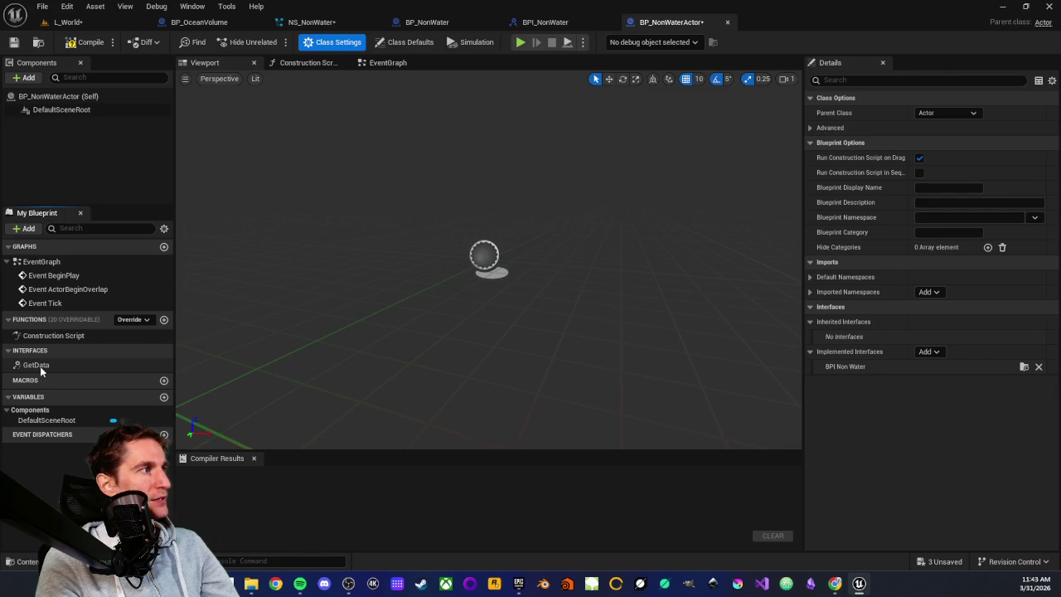
double_click(40, 365)
scroll(407, 218, down, 3)
drag(433, 242, 567, 256)
click(422, 233)
scroll(422, 233, up, 2)
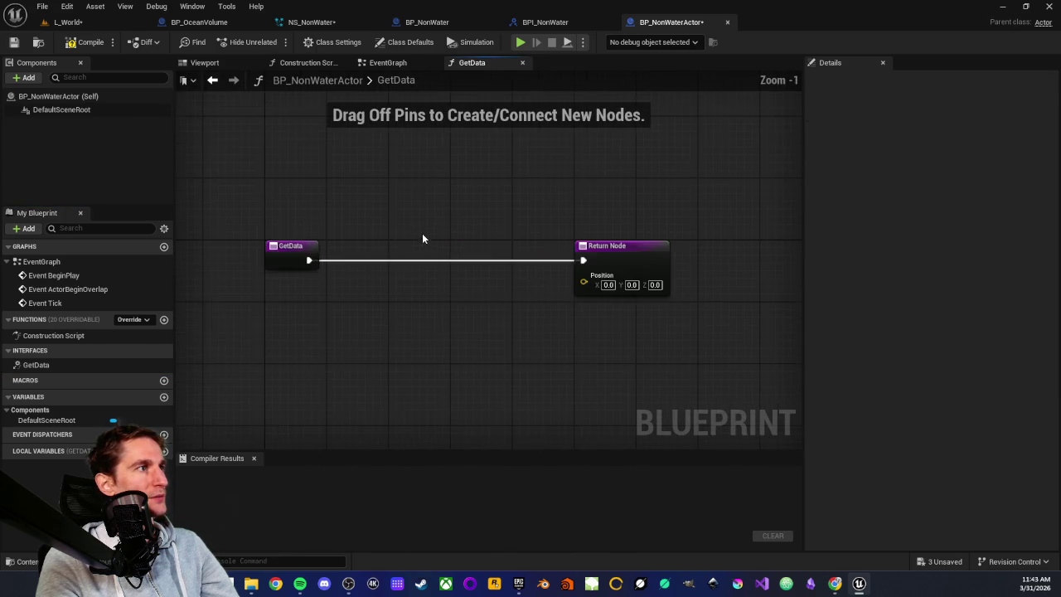
Step: Wire a Get Actor Location node into the returned Position, then compile and save
right_click(392, 300)
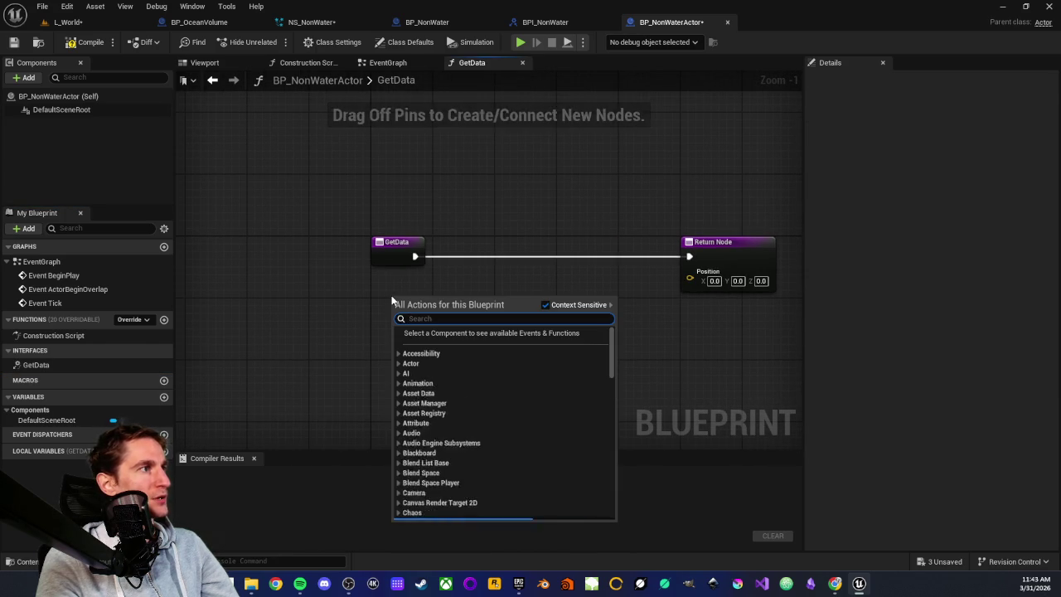
text(act)
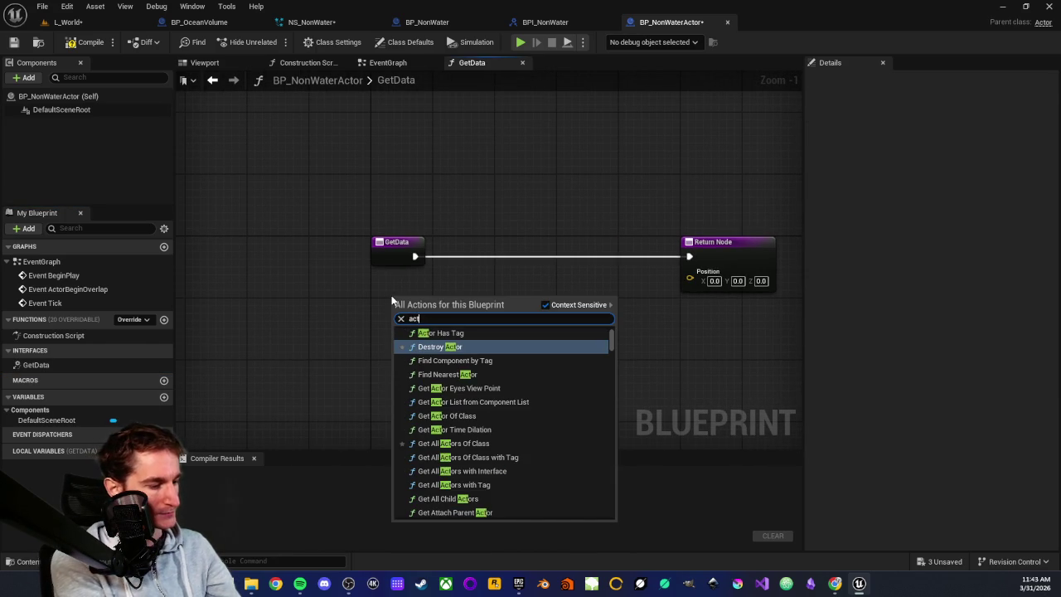
text(or position)
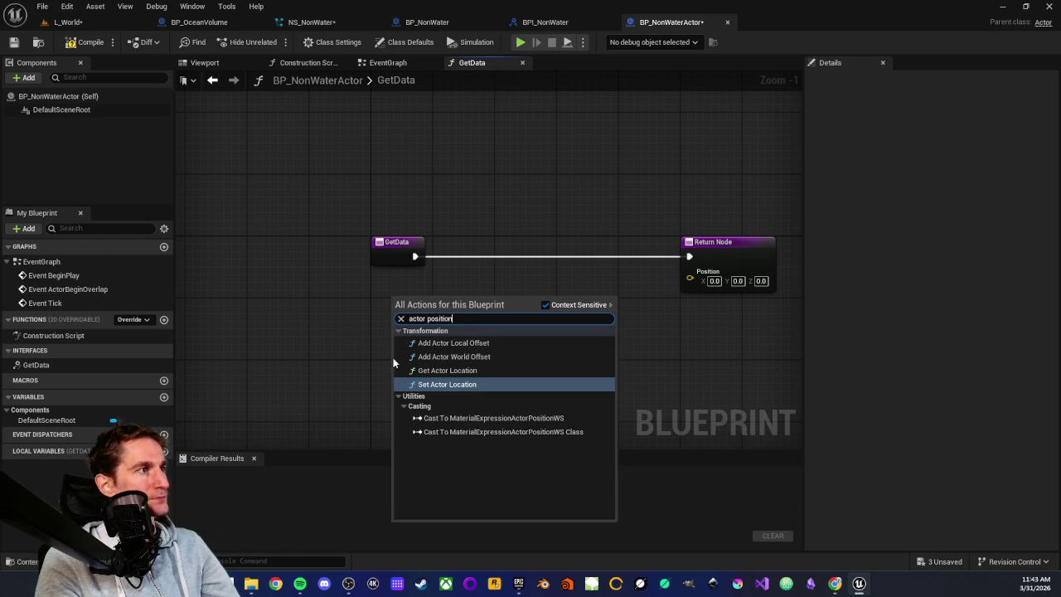
click(439, 373)
mouse_move(464, 317)
mouse_down()
mouse_move(494, 283)
mouse_move(623, 308)
mouse_move(611, 282)
mouse_up()
drag(426, 296, 411, 302)
click(311, 143)
click(87, 42)
click(13, 43)
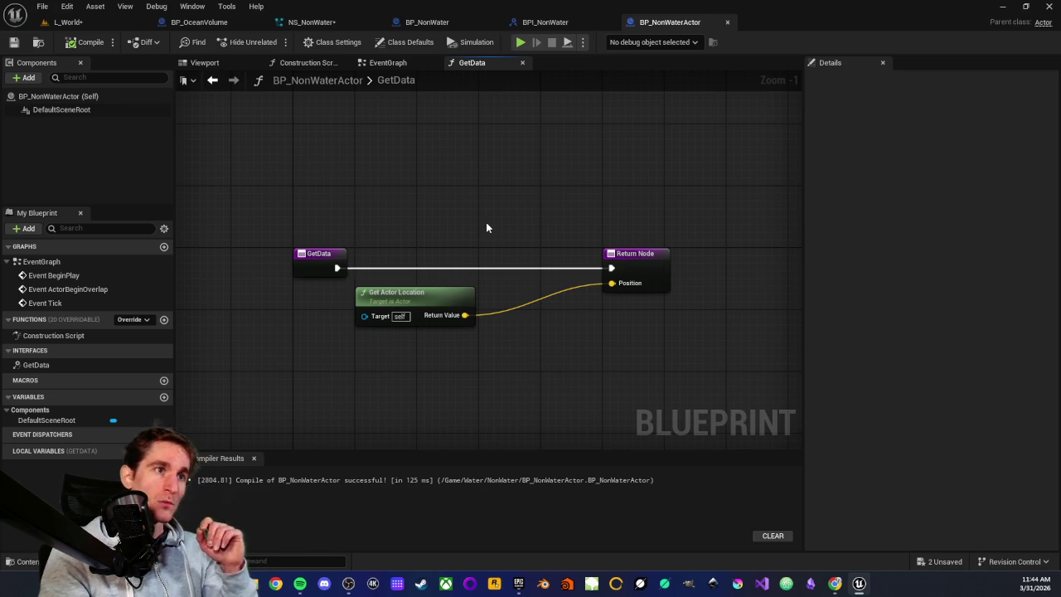
Step: Select and deselect the GetData Return Node, then go back to L_World
drag(551, 210, 646, 334)
click(643, 332)
mouse_move(555, 201)
mouse_down()
mouse_move(732, 364)
mouse_move(673, 346)
mouse_up()
click(673, 347)
drag(548, 222, 688, 335)
click(644, 319)
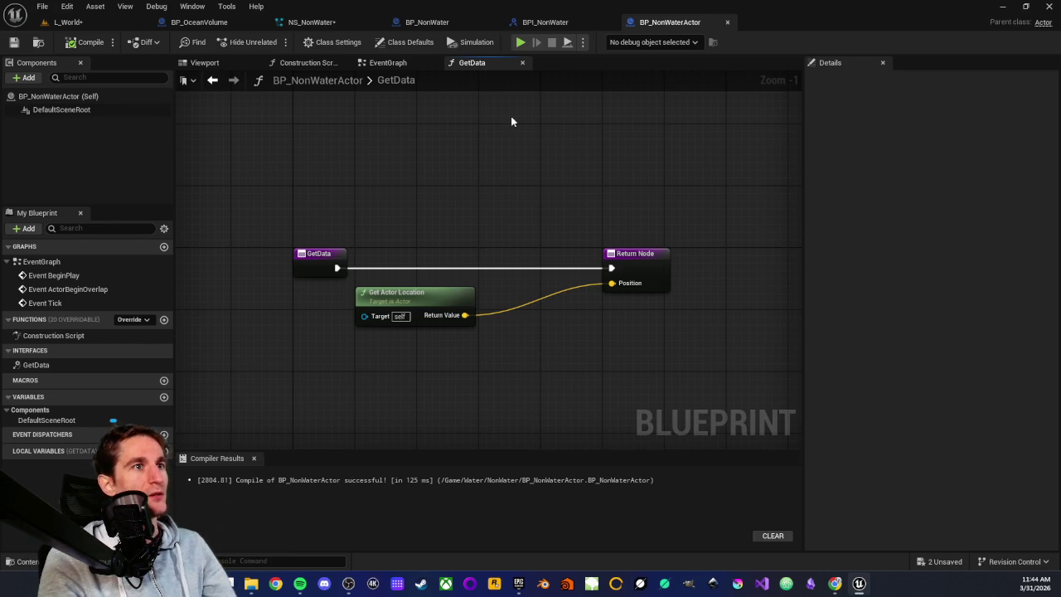
click(68, 22)
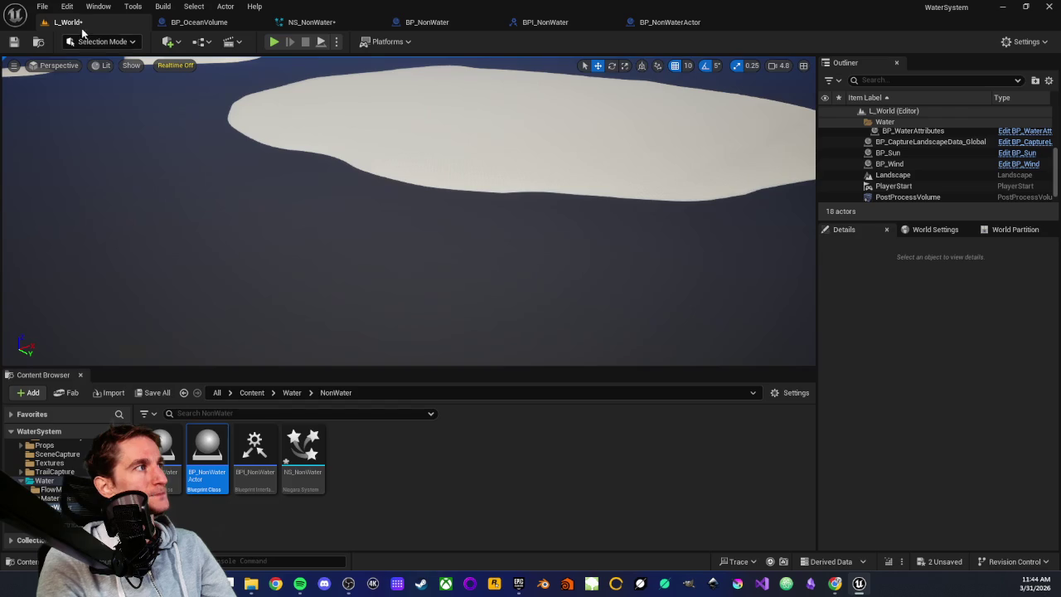
Step: Create a Blueprint Enumeration named E_NonWaterShape in the NonWater folder and open it
right_click(397, 468)
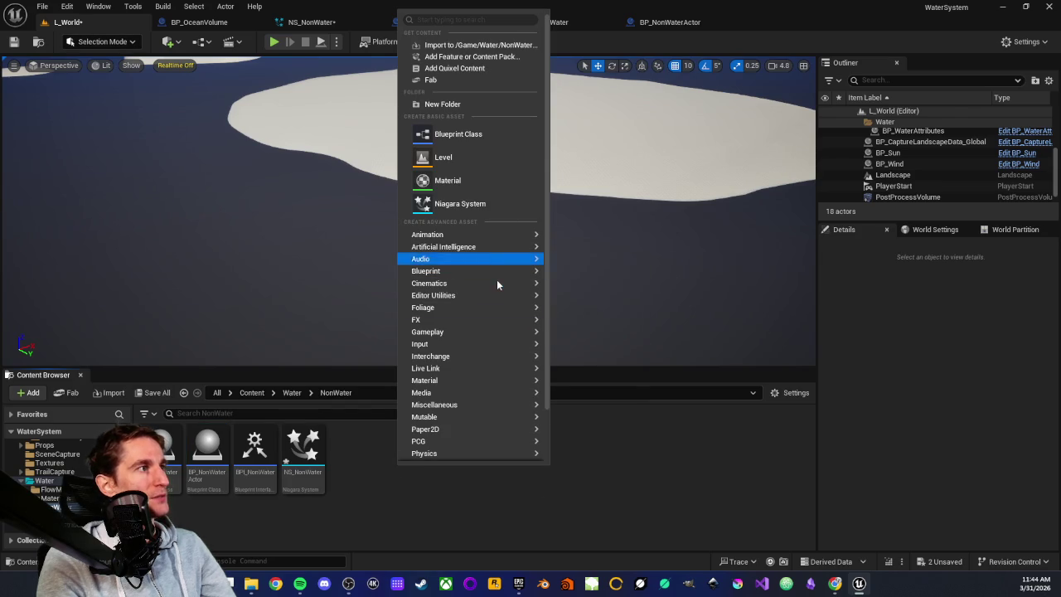
mouse_move(497, 283)
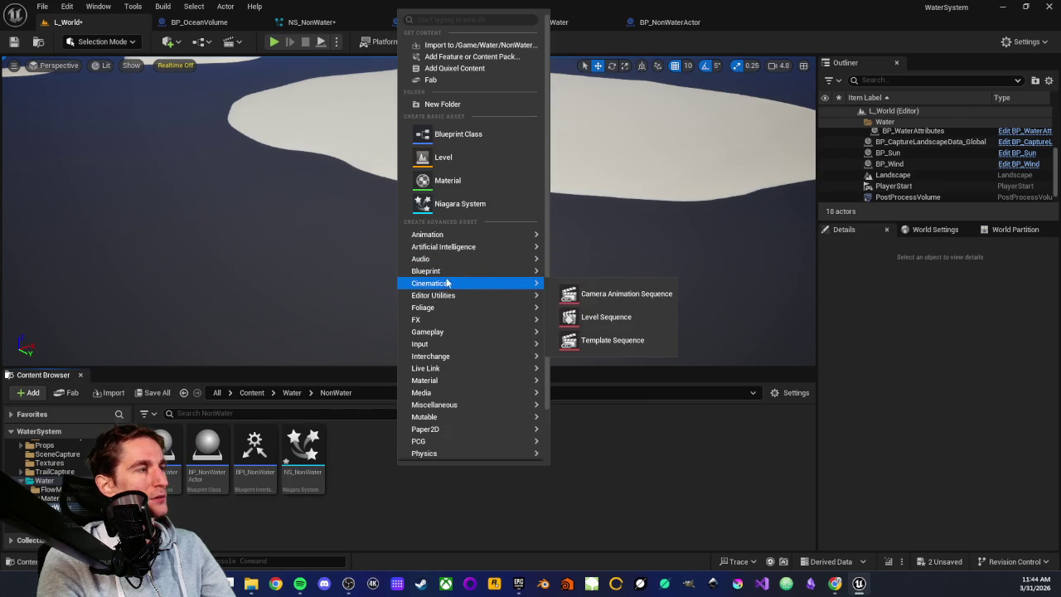
mouse_move(434, 277)
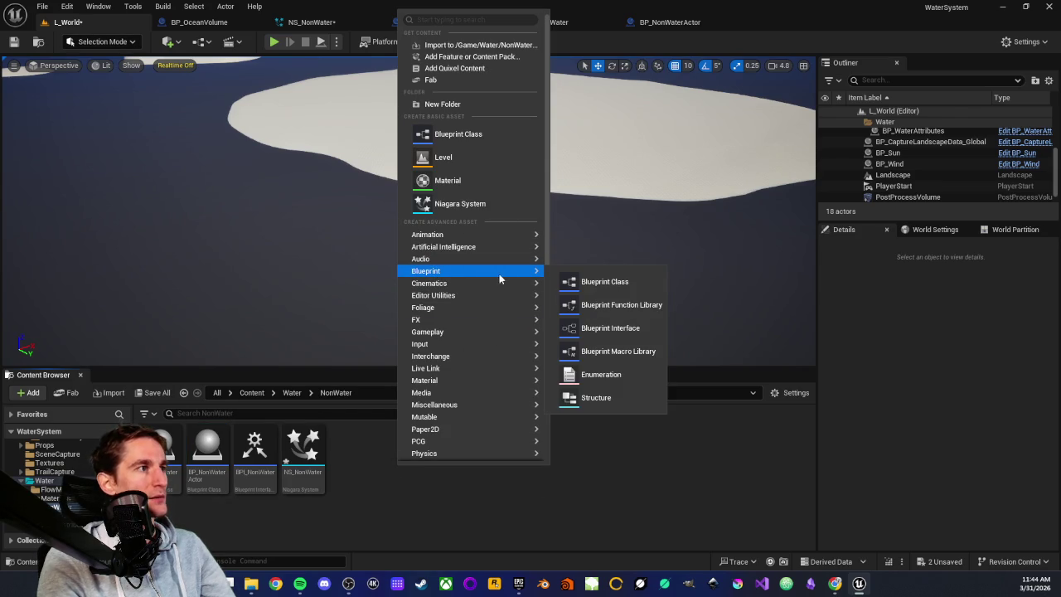
click(601, 373)
text(E_NonWaterShape)
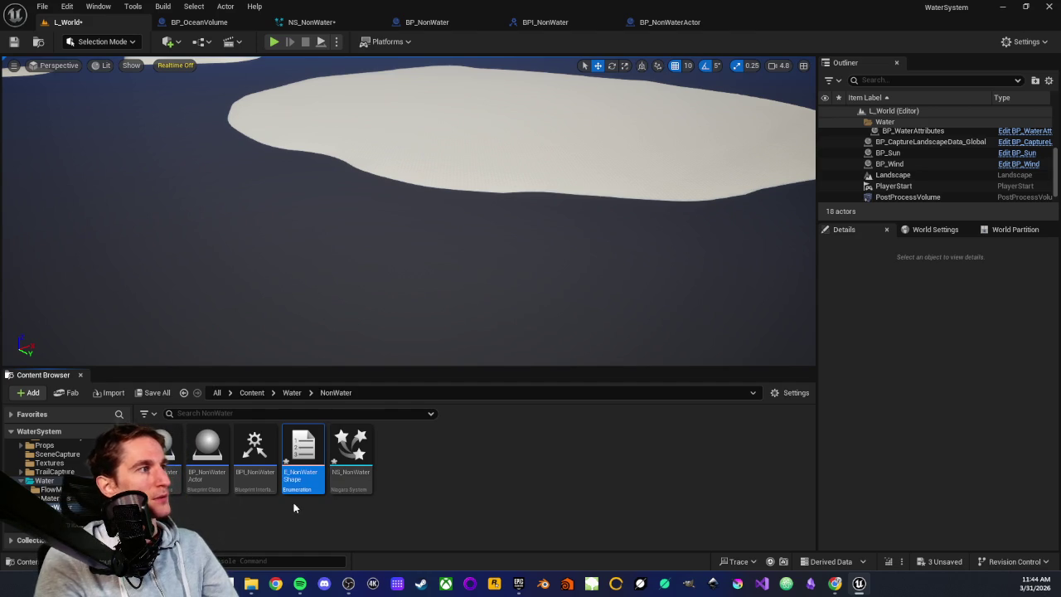
double_click(295, 479)
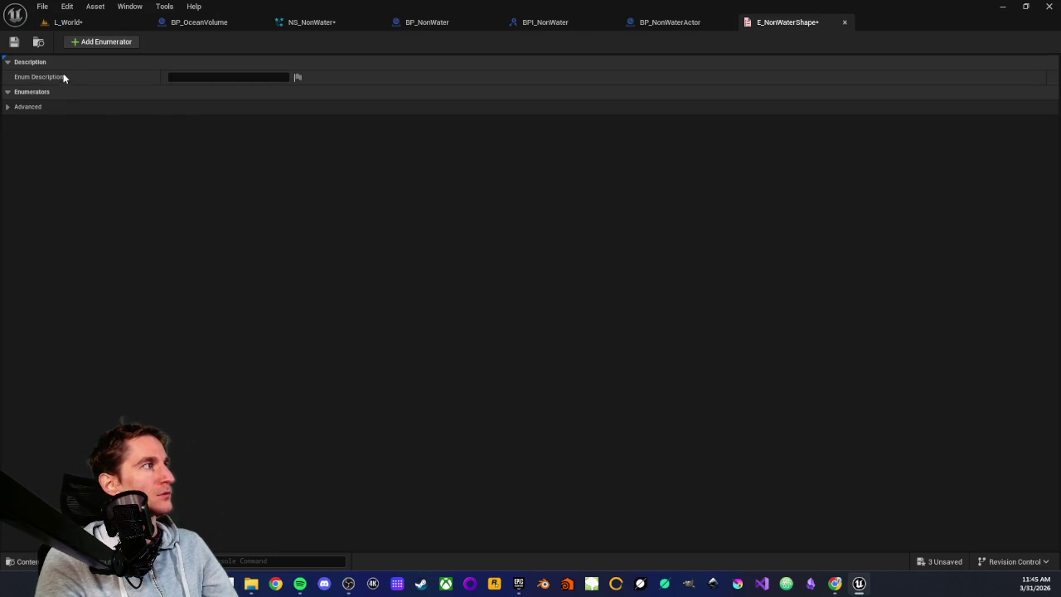
Step: Add two enumerators named Elliptic and Rectangular, save the enum, and close its editor
click(110, 41)
click(108, 40)
click(215, 106)
text(Elliptic)
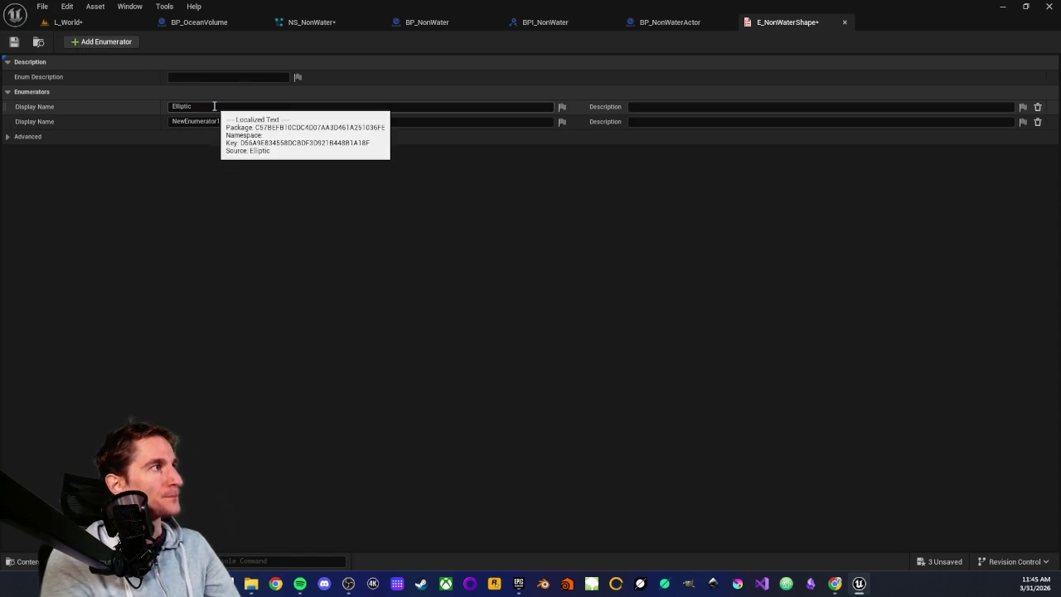
click(222, 121)
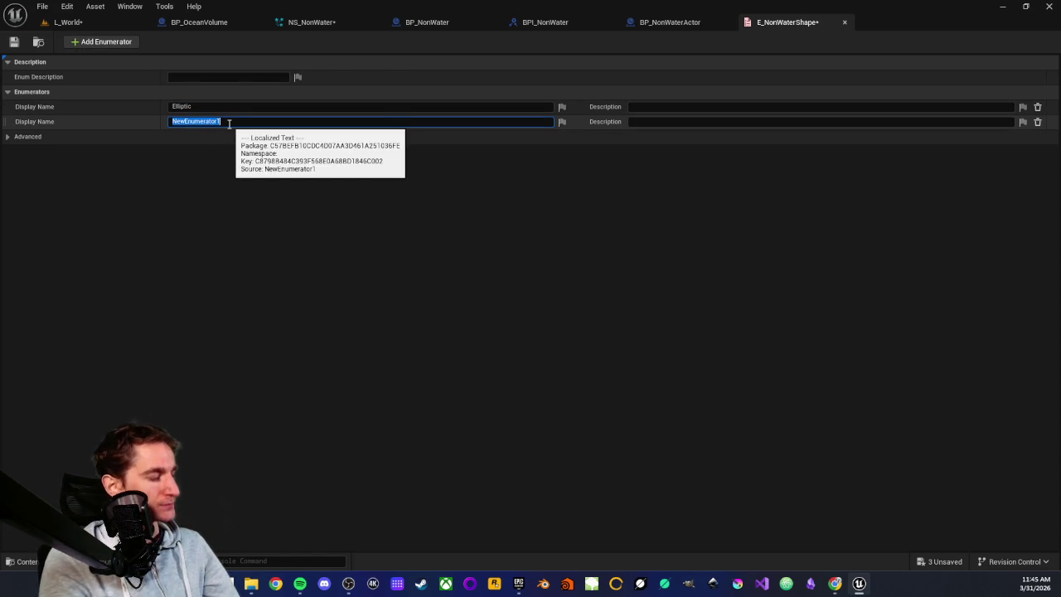
text(Rectangula)
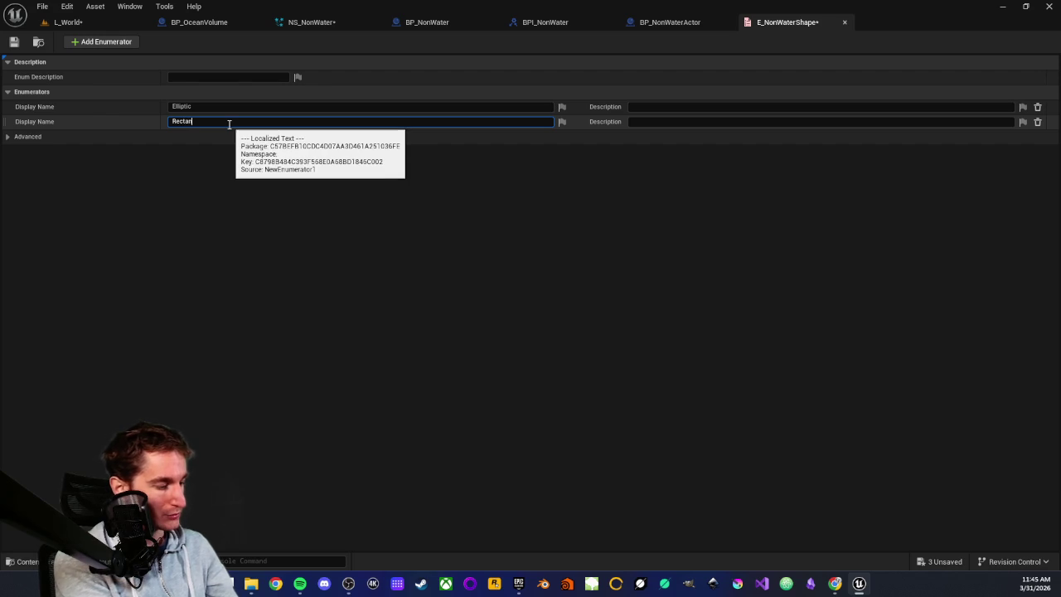
text(r)
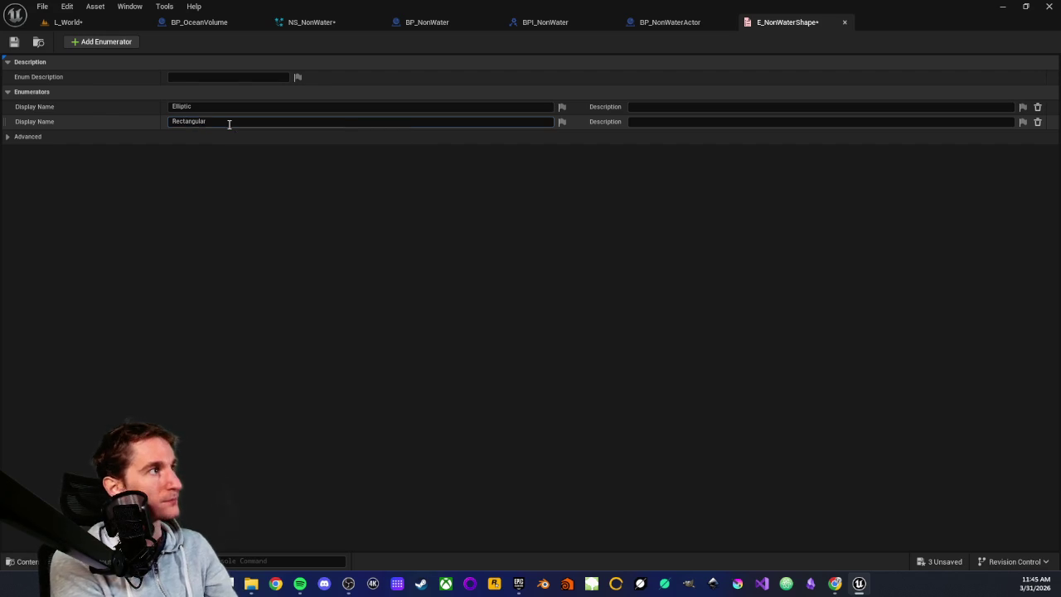
key(Return)
click(20, 43)
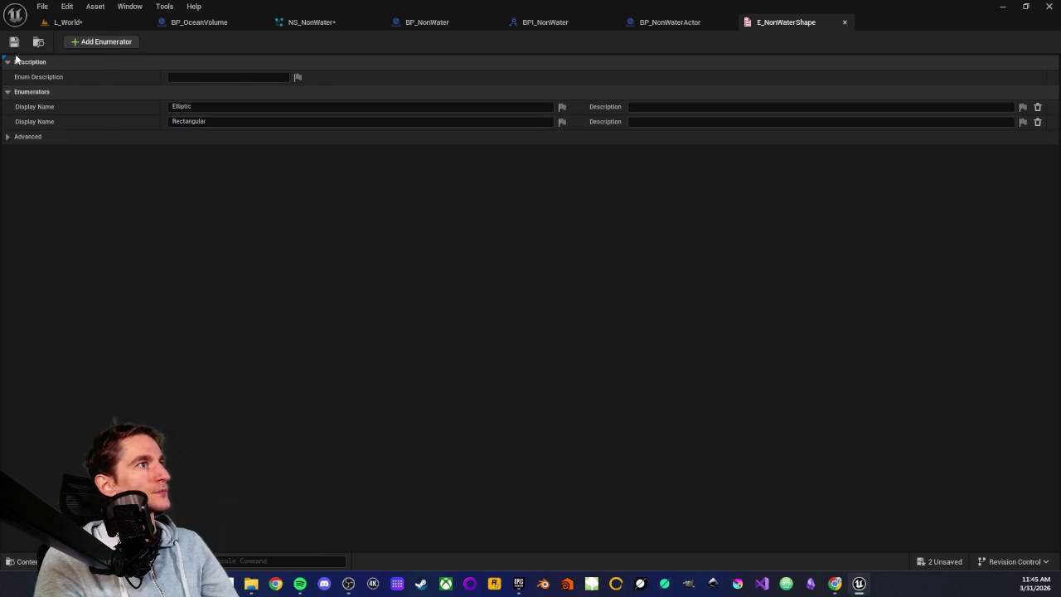
middle_click(786, 25)
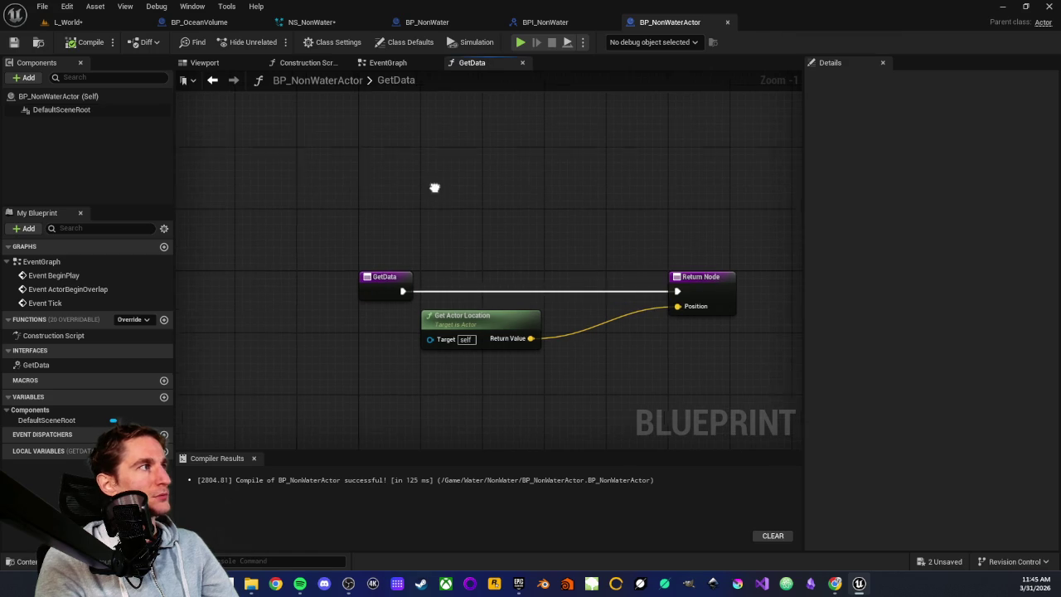
Step: Add a variable named Shape of type E_NonWaterShape to BP_NonWaterActor
click(163, 397)
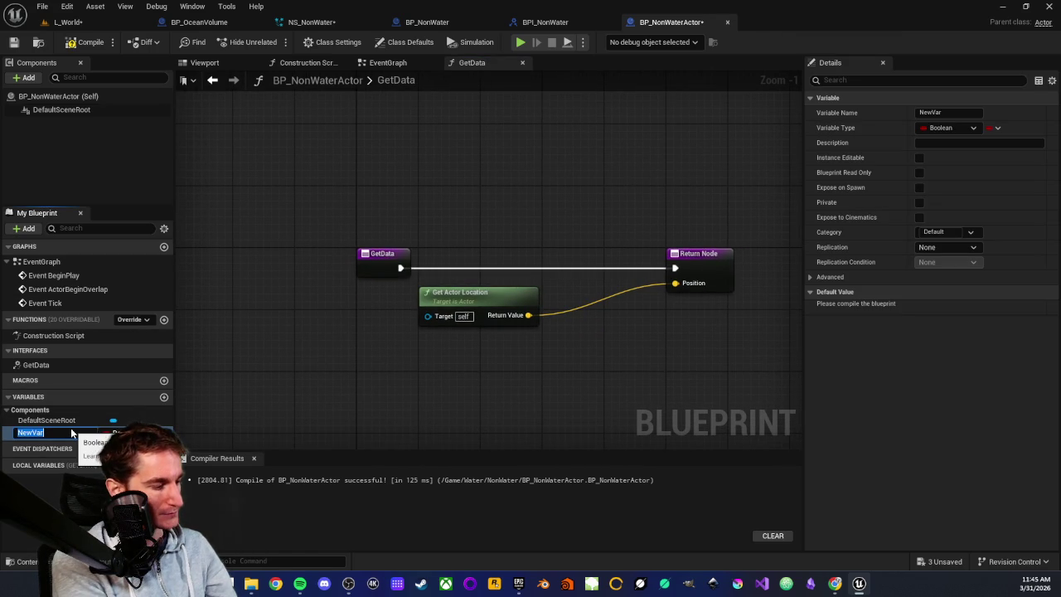
text(Shape)
key(Return)
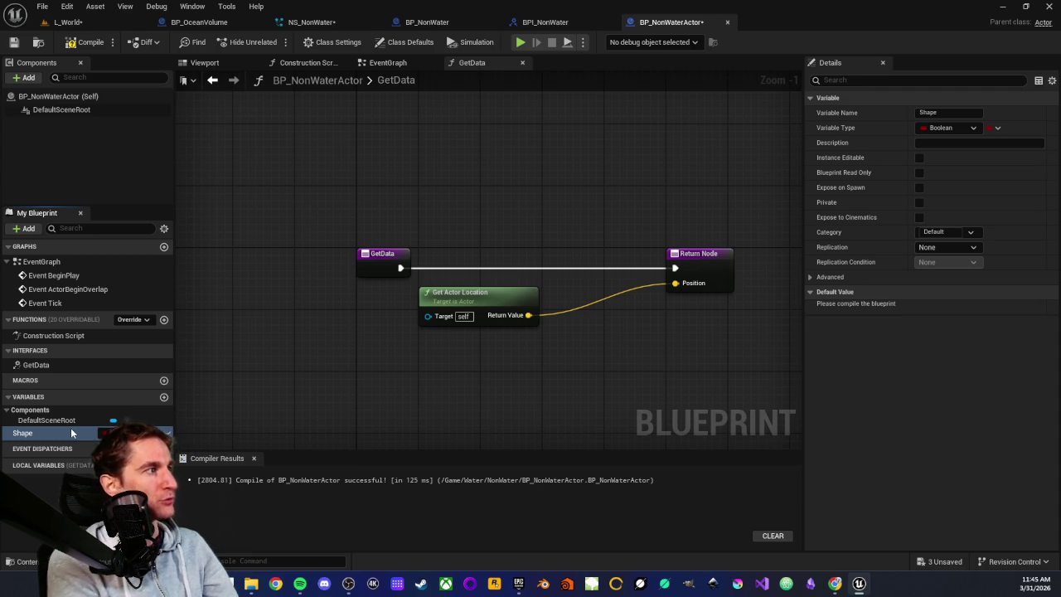
click(108, 433)
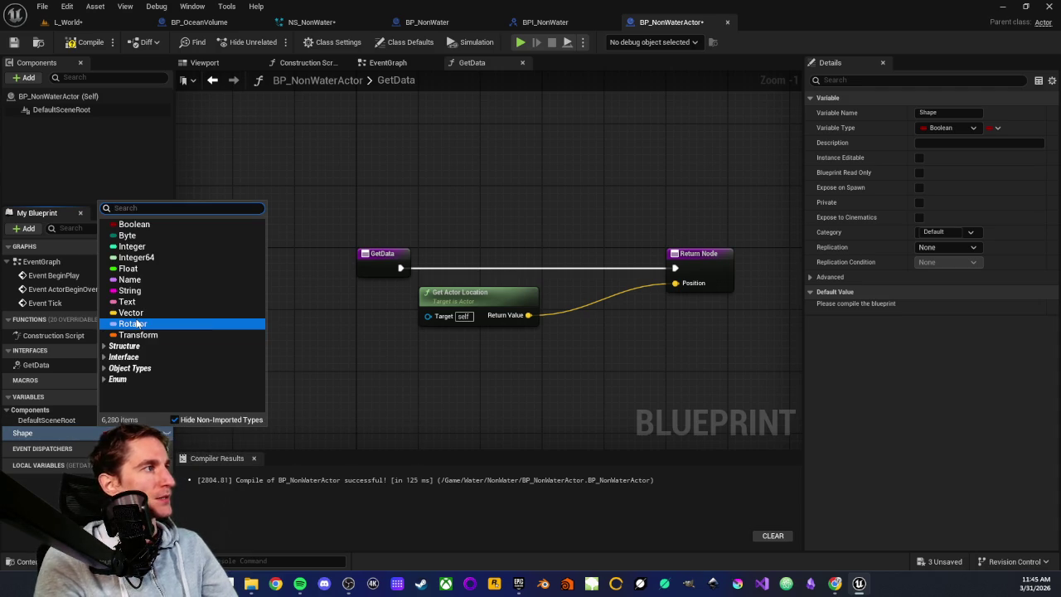
text(e non)
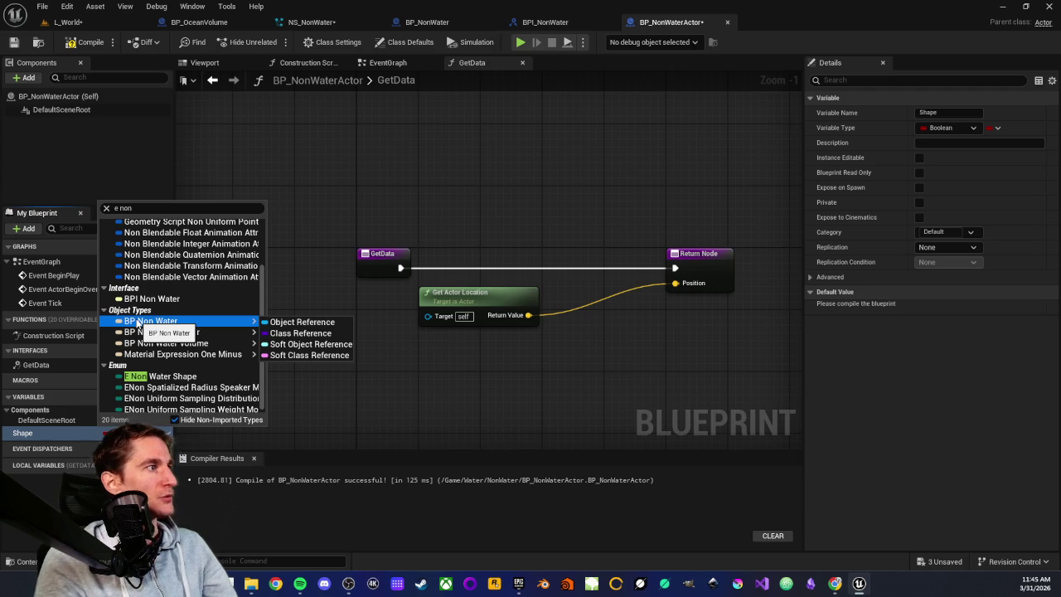
click(160, 377)
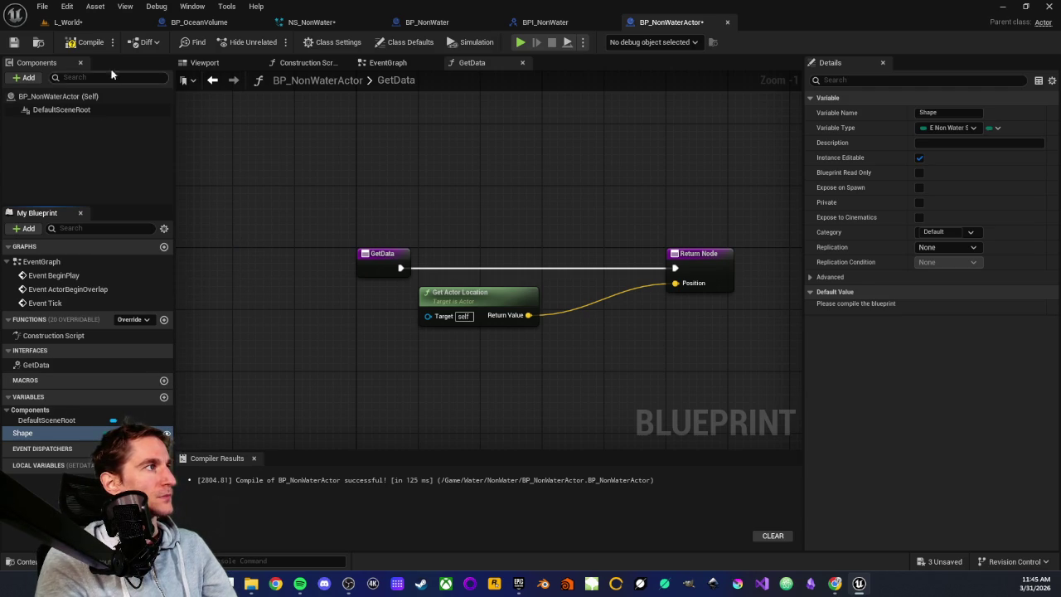
Step: Compile the blueprint, keep Shape's default as Elliptic, and return to L_World
click(86, 42)
click(974, 308)
click(959, 316)
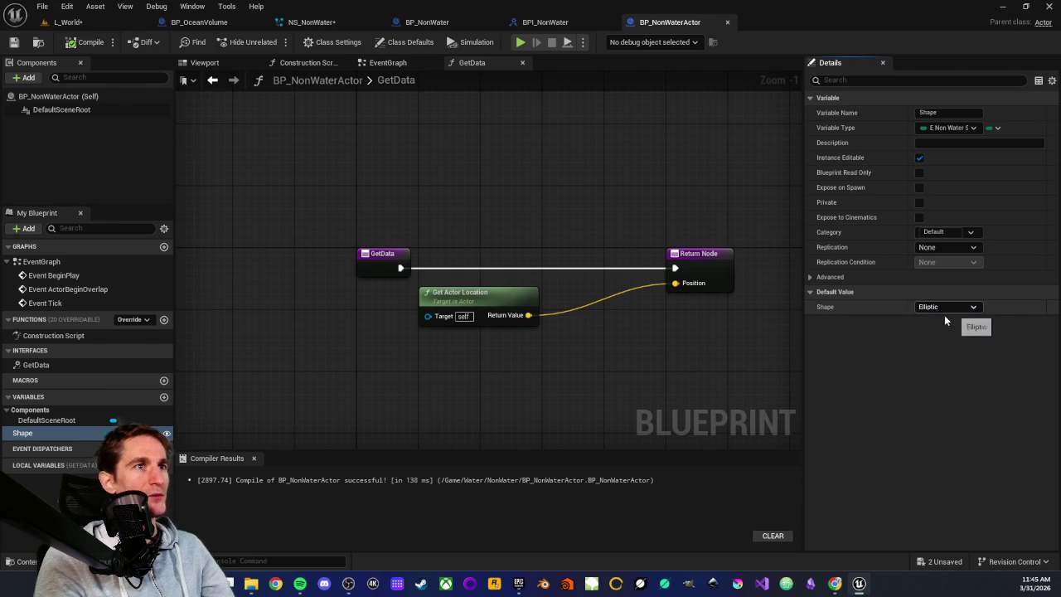
click(68, 22)
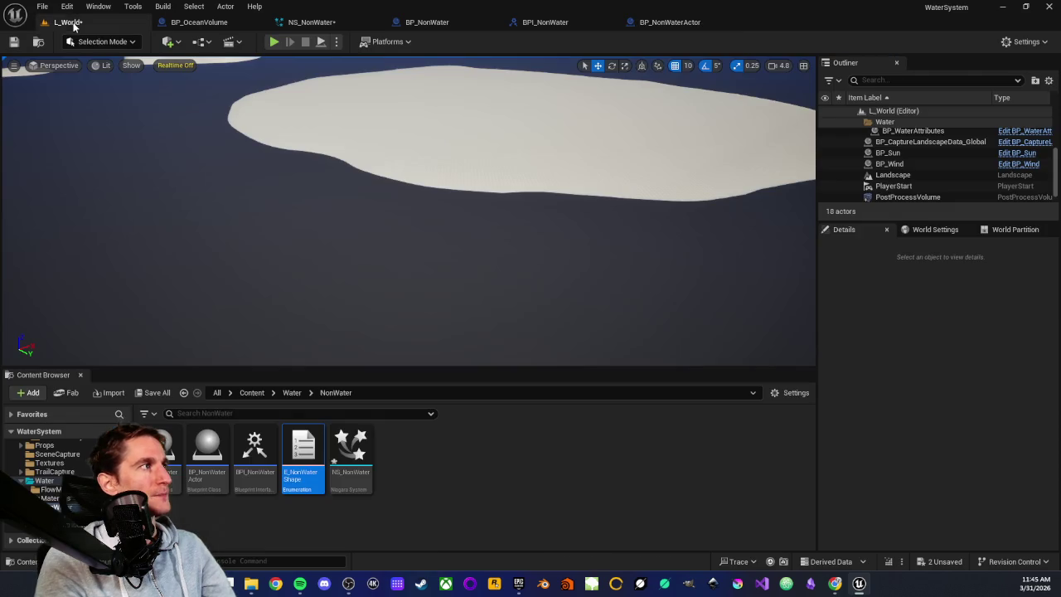
Step: Drag BP_NonWaterActor from the Content Browser onto the landscape in the viewport
scroll(334, 233, up, 5)
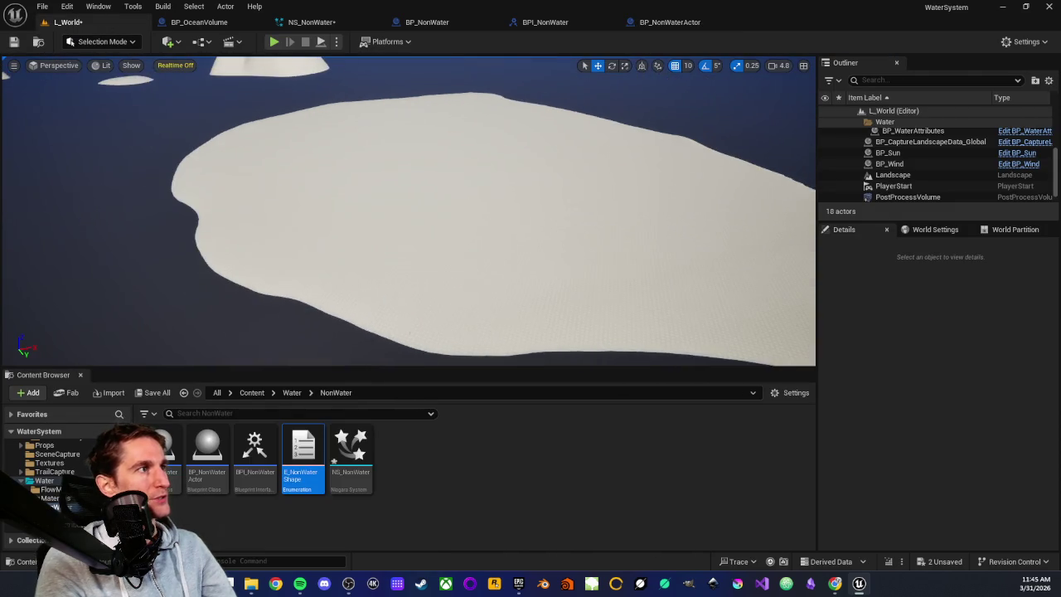
scroll(333, 233, down, 4)
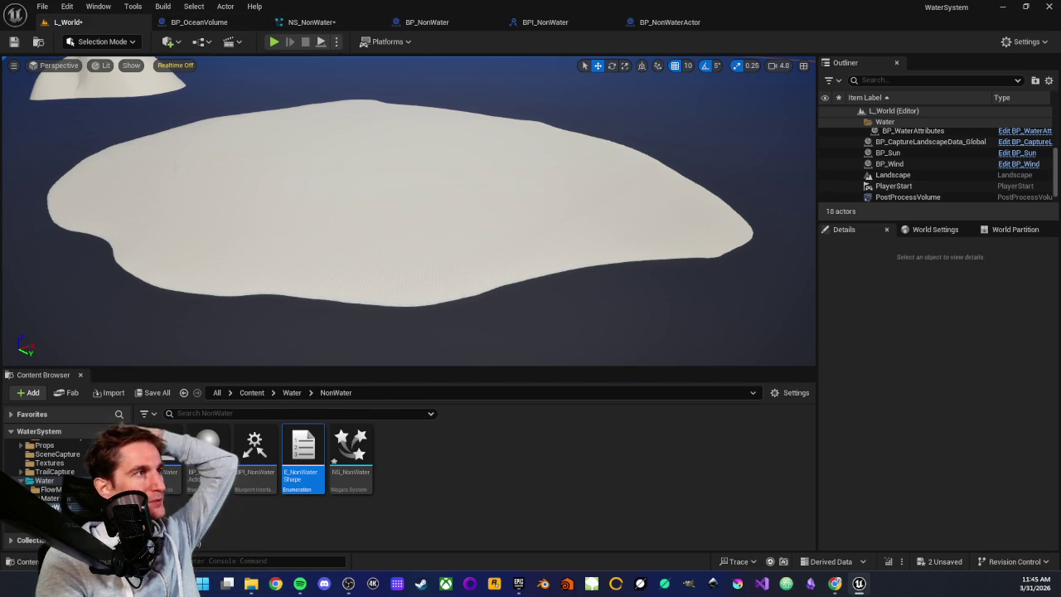
drag(312, 218, 235, 197)
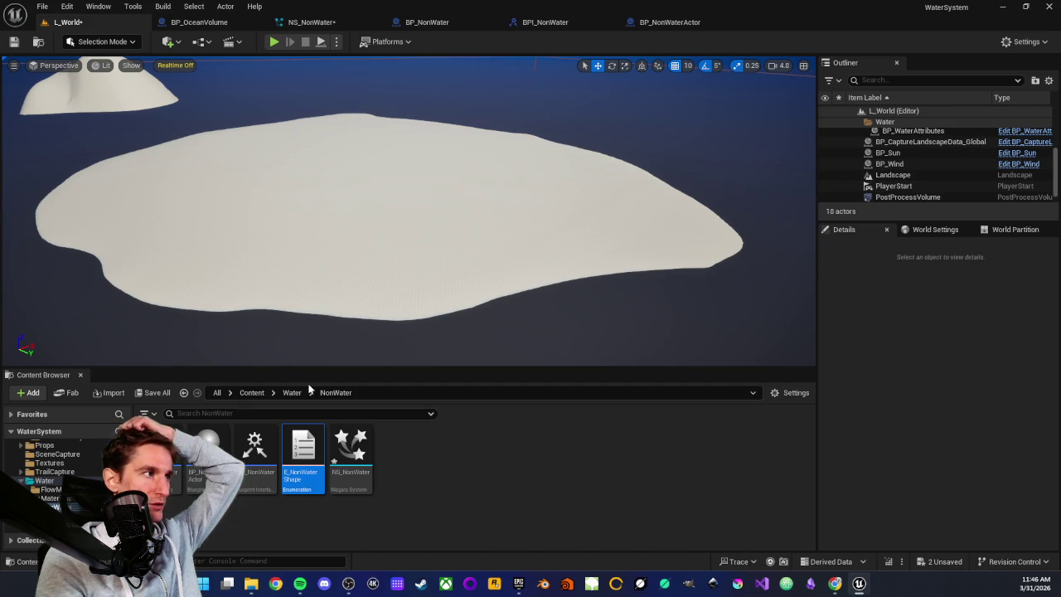
click(229, 517)
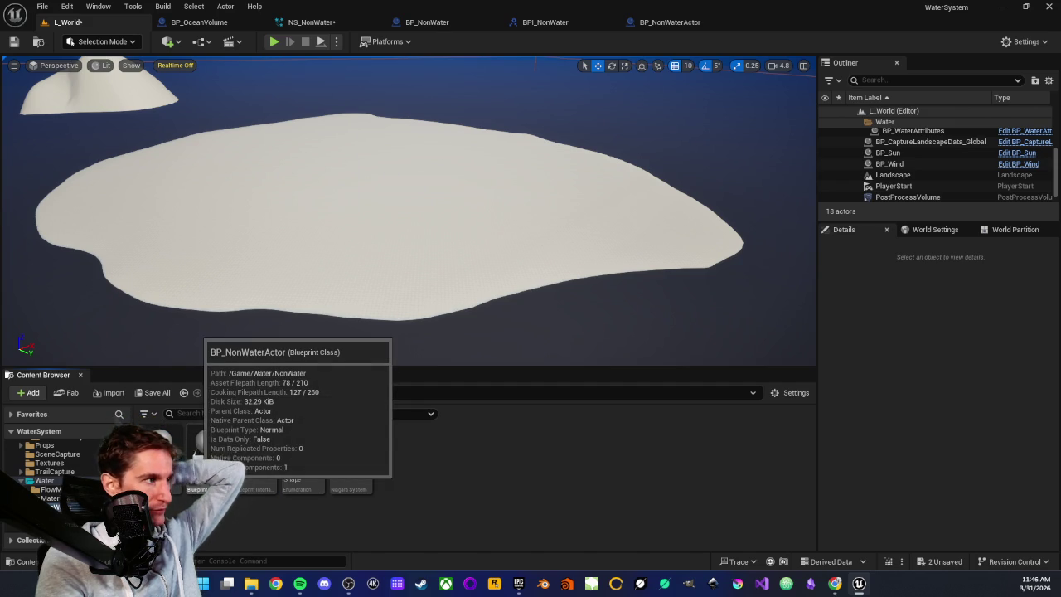
right_click(208, 456)
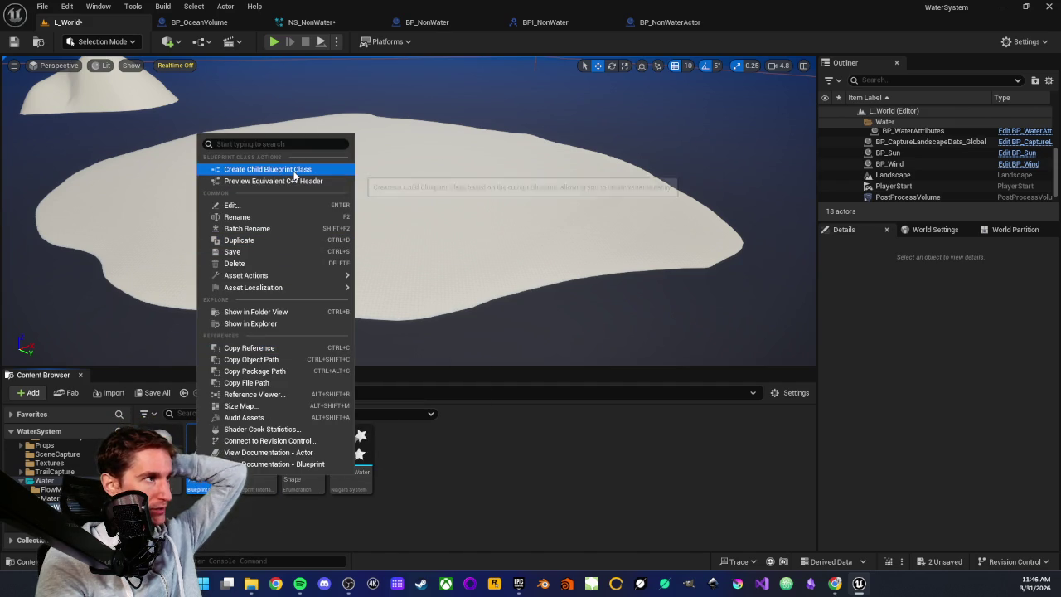
click(505, 511)
click(203, 460)
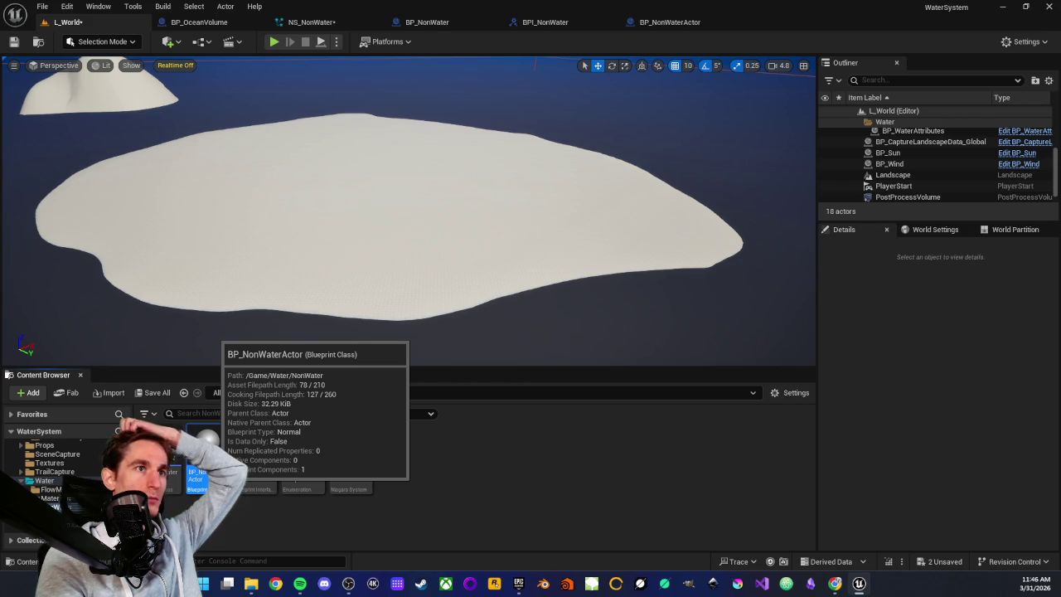
drag(358, 187, 360, 186)
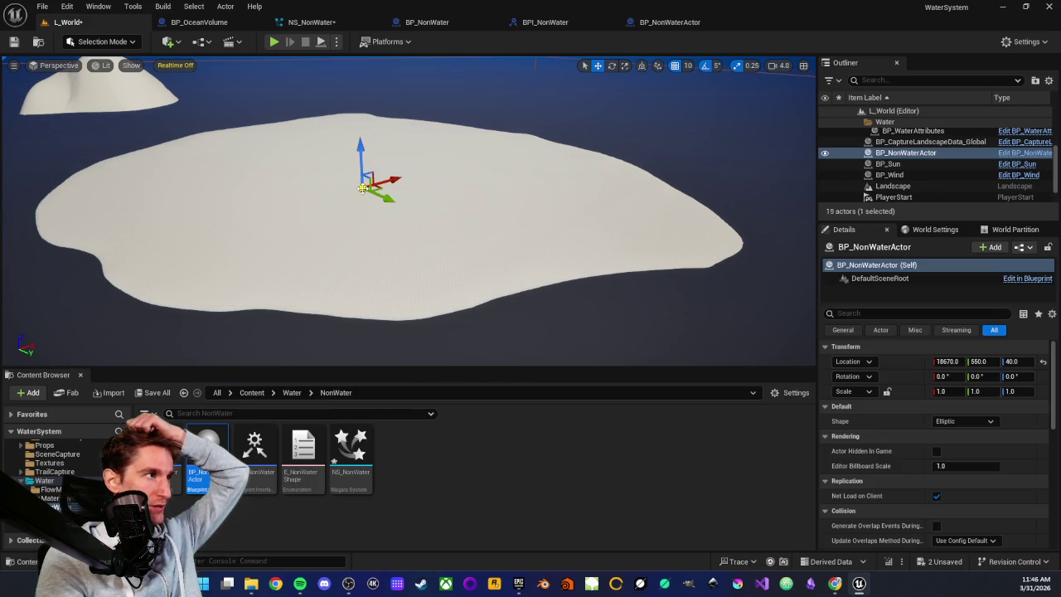
Step: Move the placed actor across the sandbar and leave its Shape set to Elliptic
scroll(354, 158, up, 2)
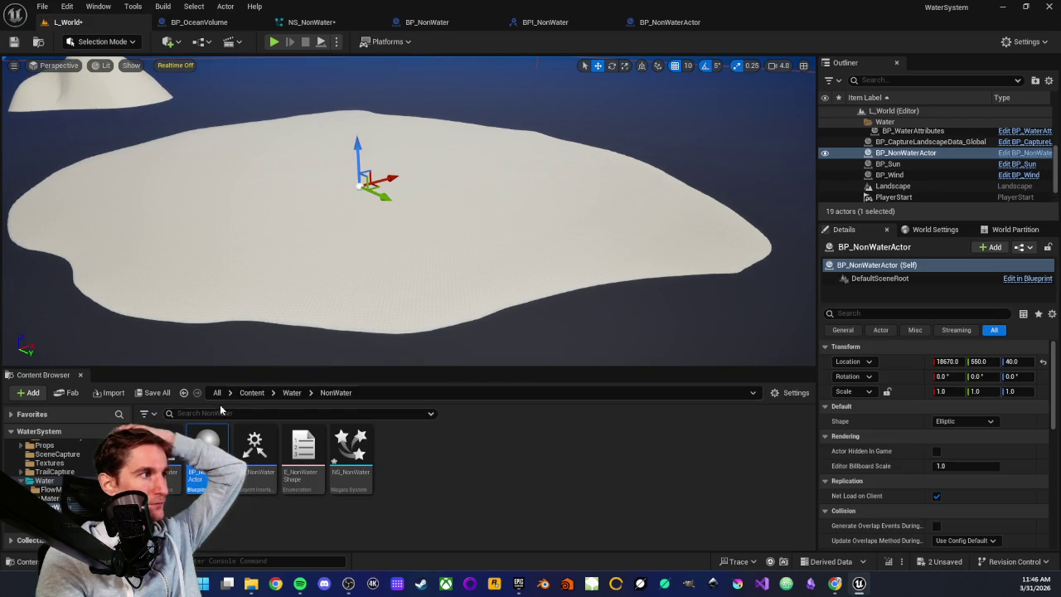
mouse_move(337, 184)
mouse_down()
mouse_move(456, 219)
mouse_move(427, 209)
mouse_up()
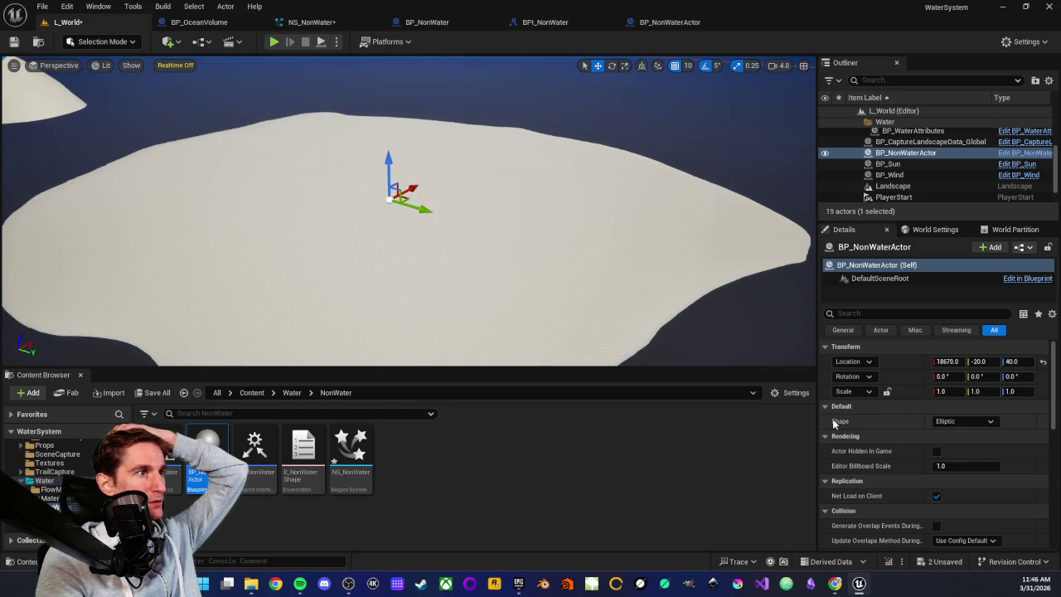
click(987, 424)
click(885, 426)
click(990, 424)
click(995, 424)
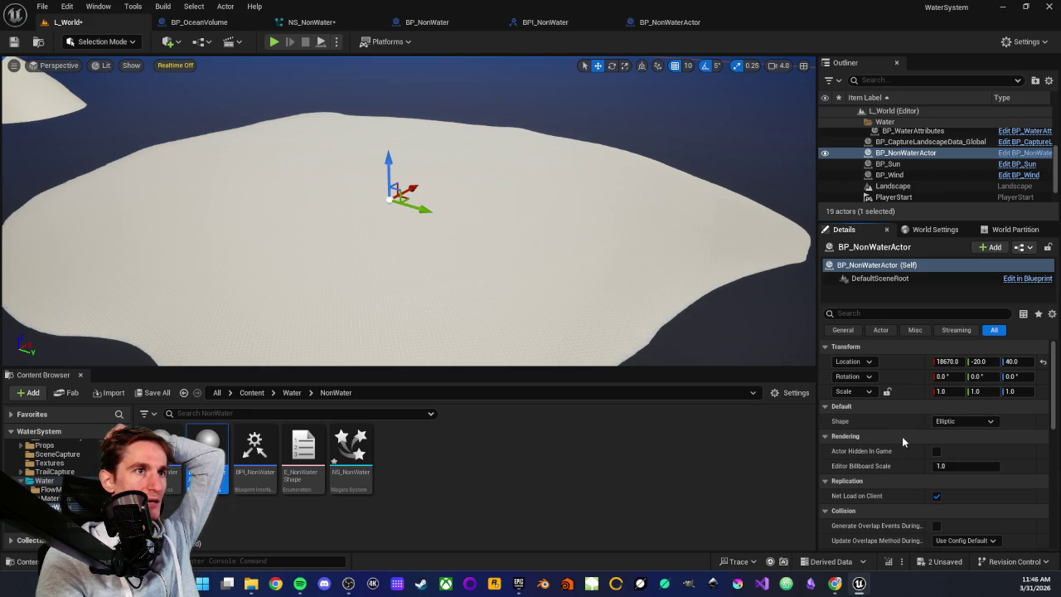
click(990, 423)
click(991, 424)
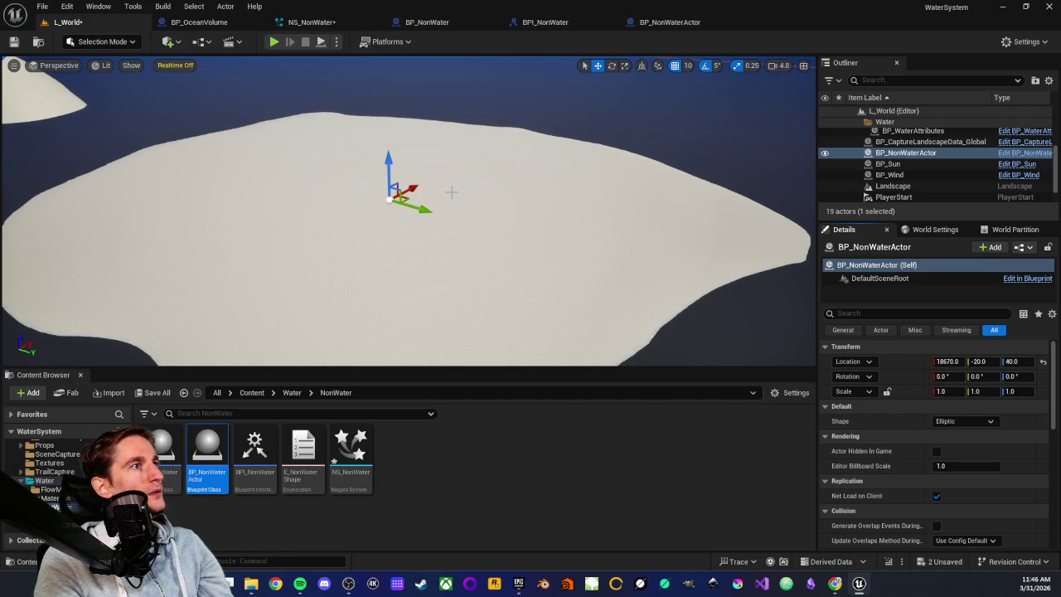
Step: Orbit and focus the viewport on the placed BP_NonWaterActor
drag(479, 210, 192, 196)
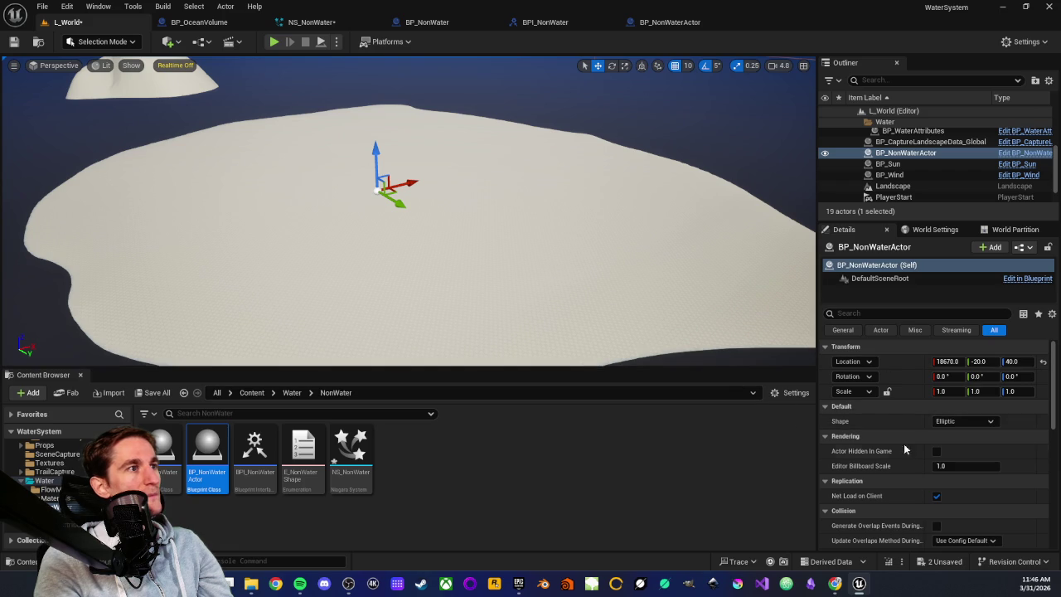
drag(523, 208, 365, 185)
key(f)
scroll(280, 216, down, 2)
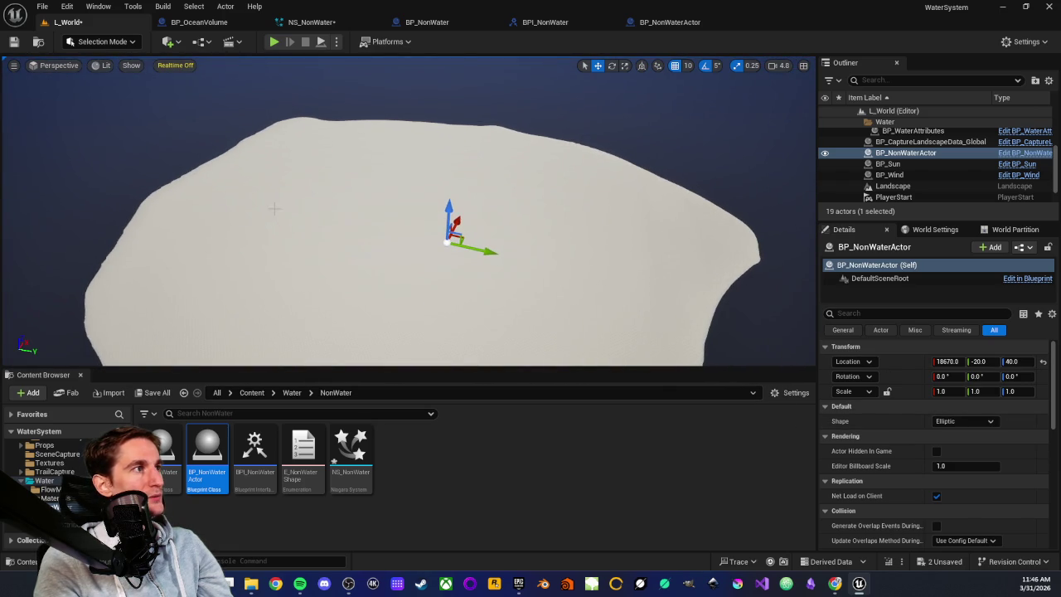
drag(403, 259, 335, 117)
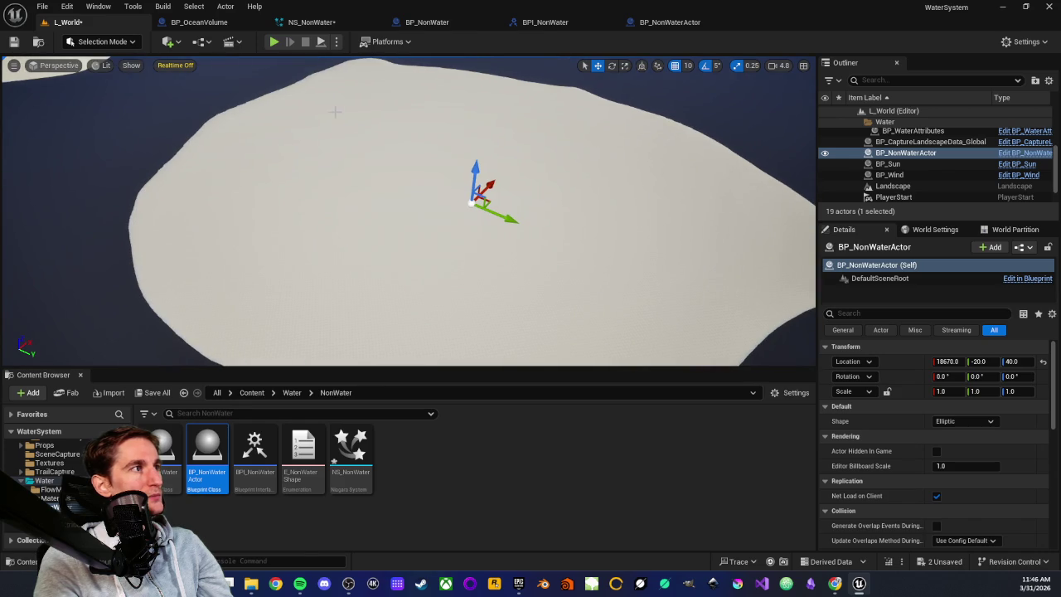
mouse_move(427, 177)
mouse_down()
mouse_move(428, 154)
mouse_move(428, 170)
mouse_up()
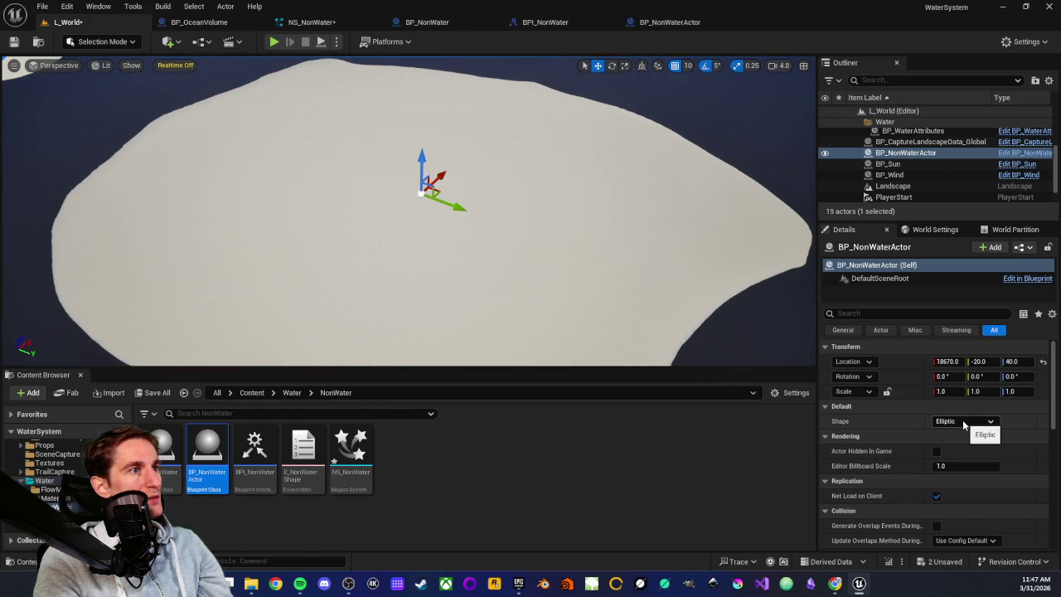
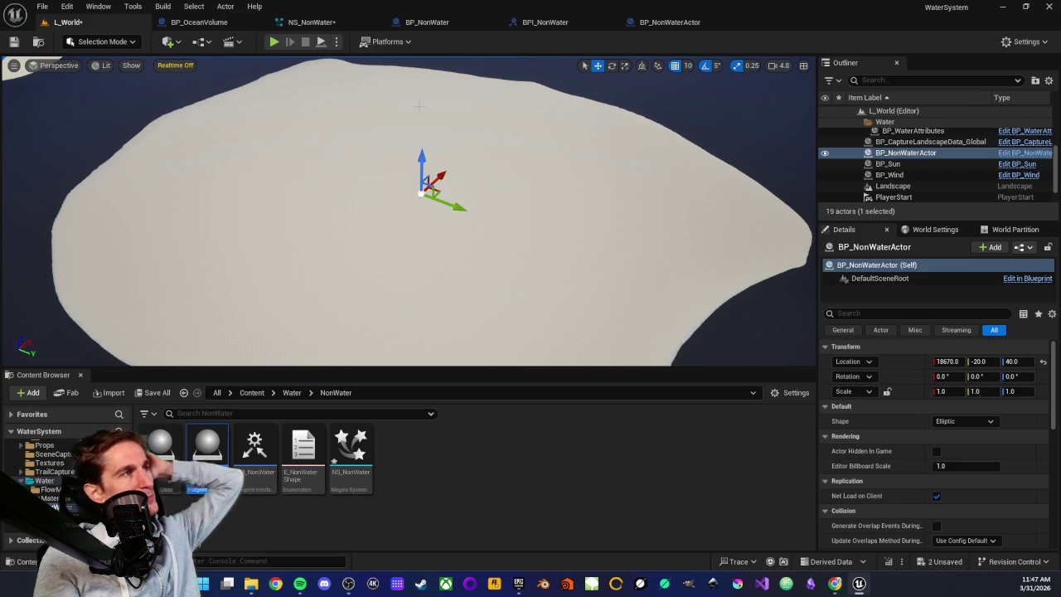
Step: Delete the Curve for Vector2D's user parameter from NS_NonWater
click(319, 23)
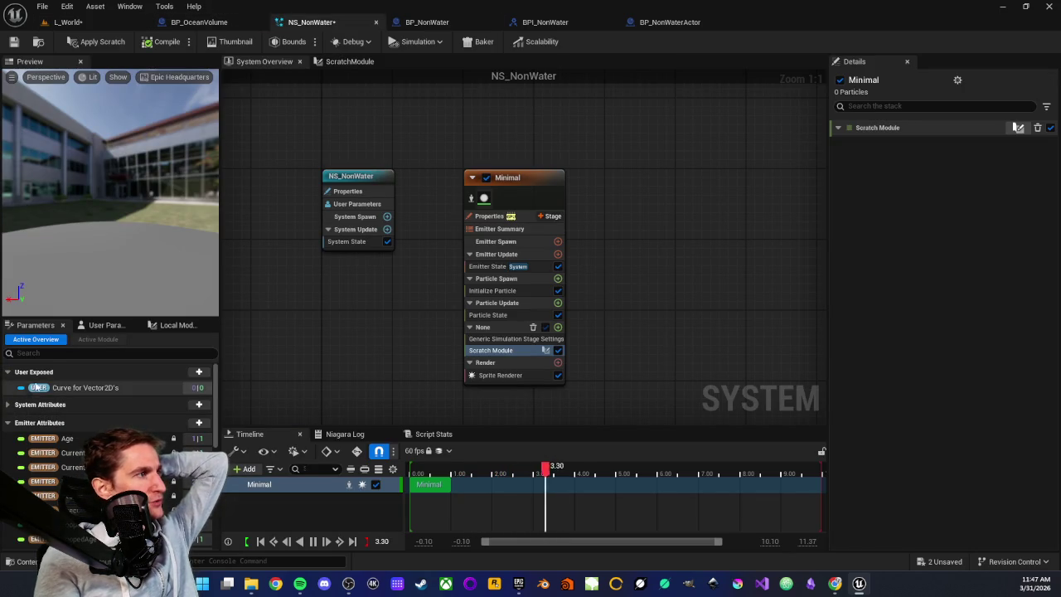
click(198, 376)
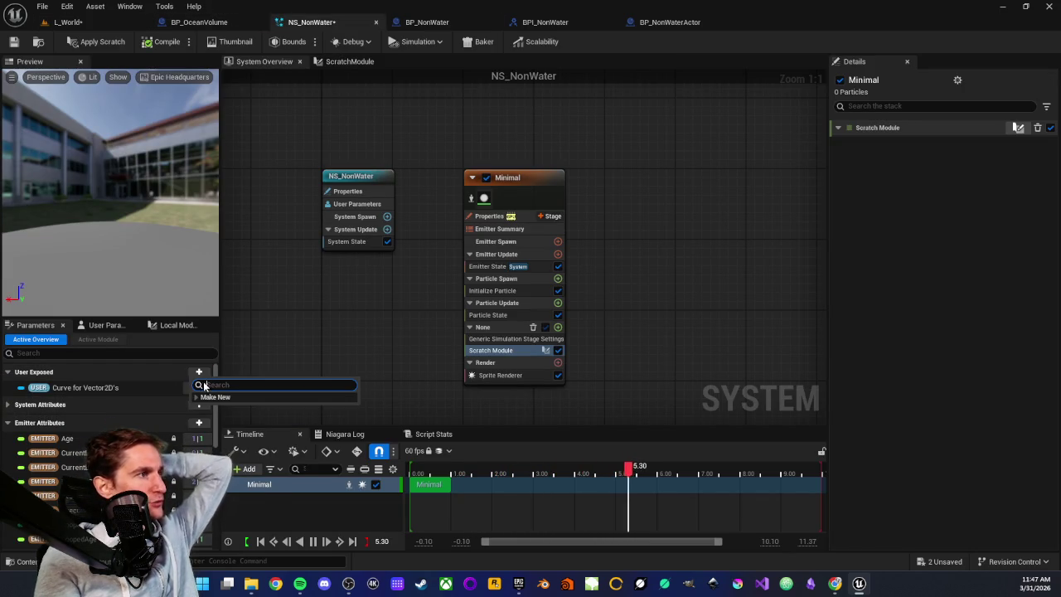
text(struc)
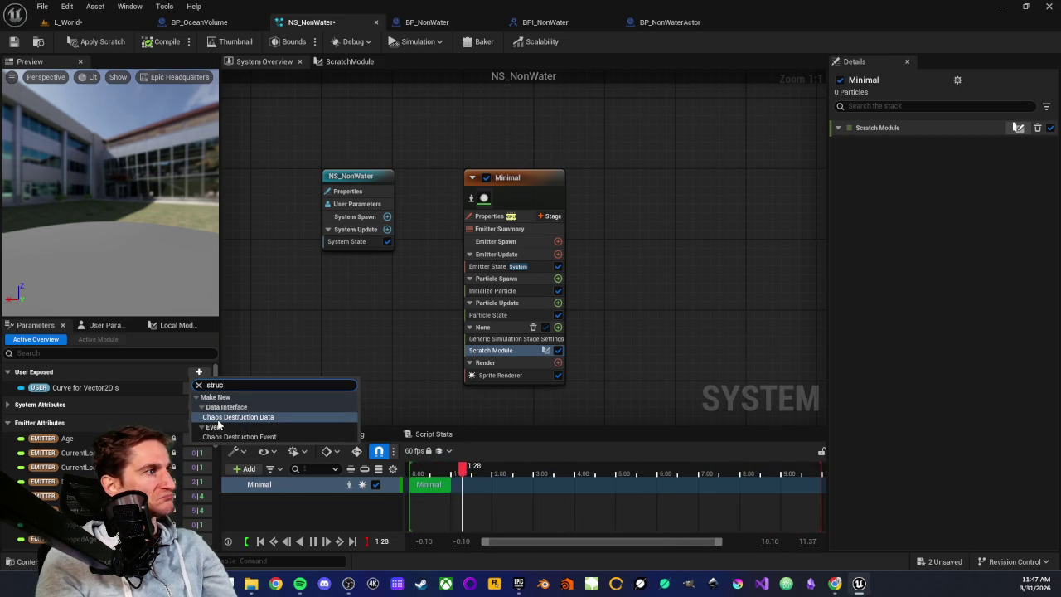
click(257, 337)
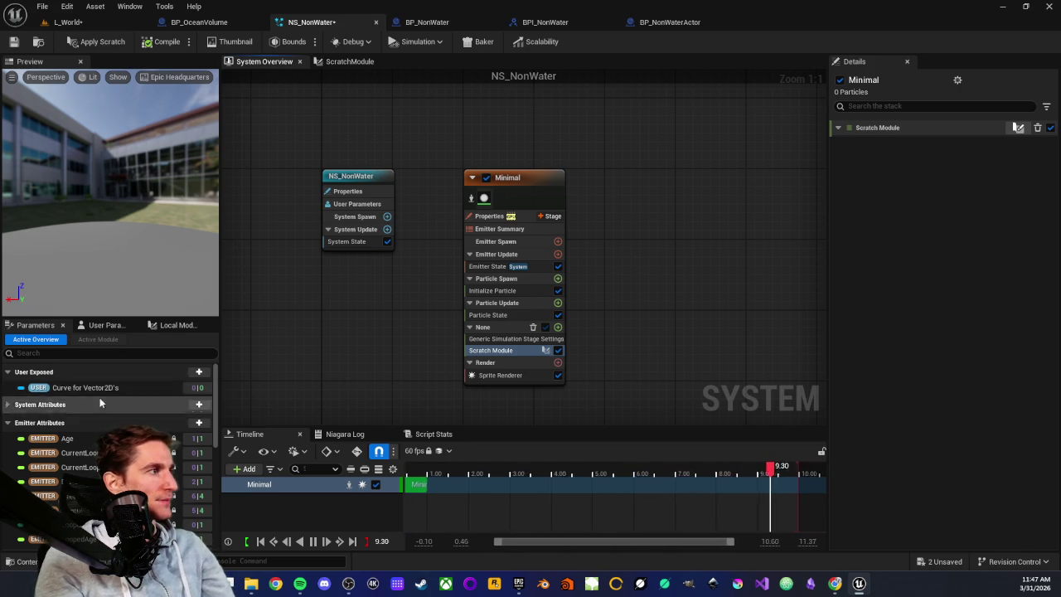
click(72, 390)
key(Delete)
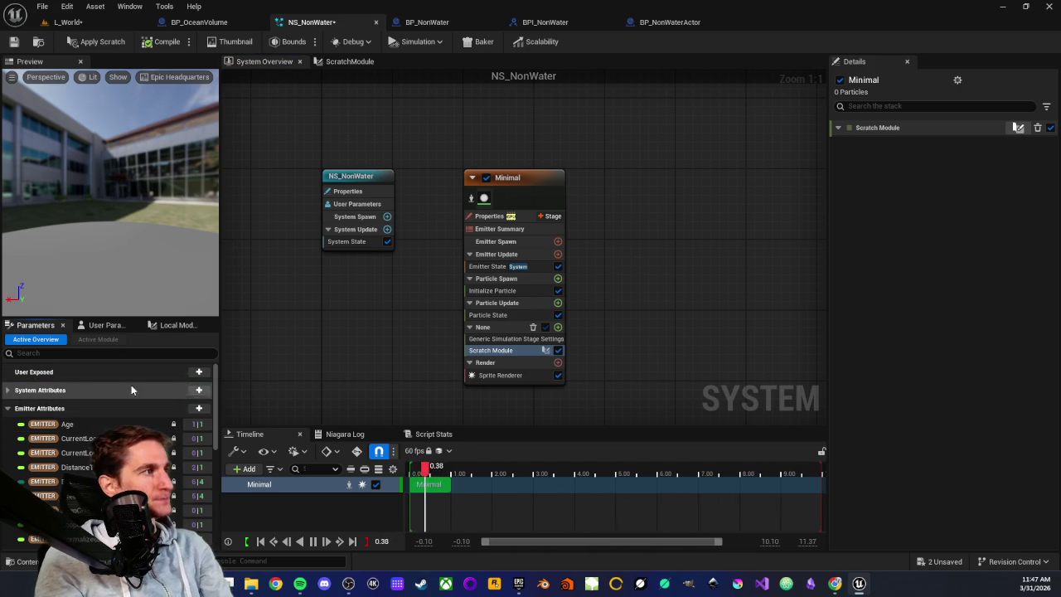
Step: Remove the stale Curve for Vector2D's pin from ScratchModule's Map Get node, then save the system
click(349, 61)
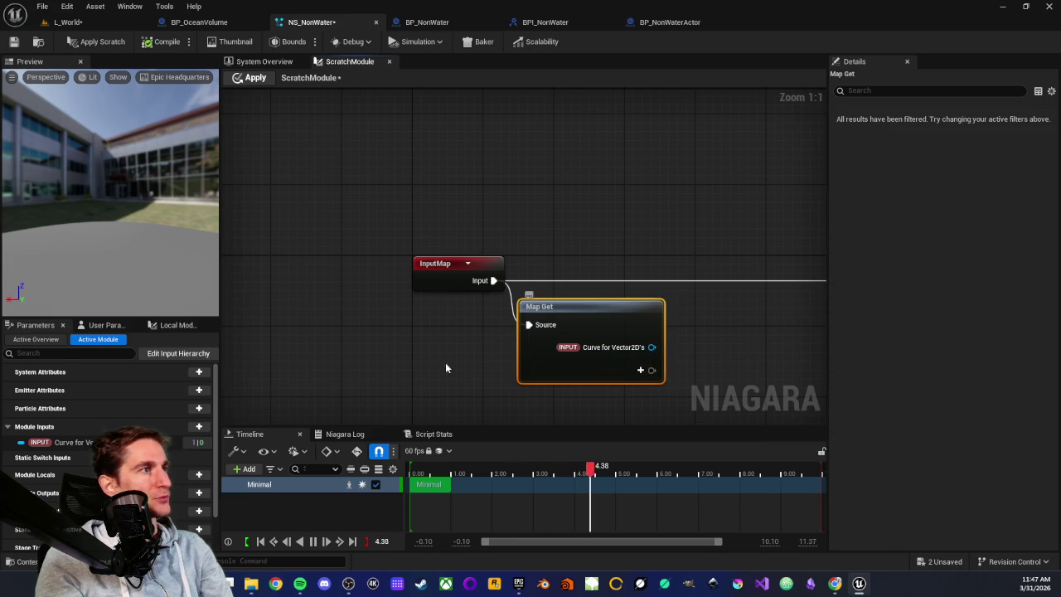
click(66, 442)
key(Delete)
click(400, 353)
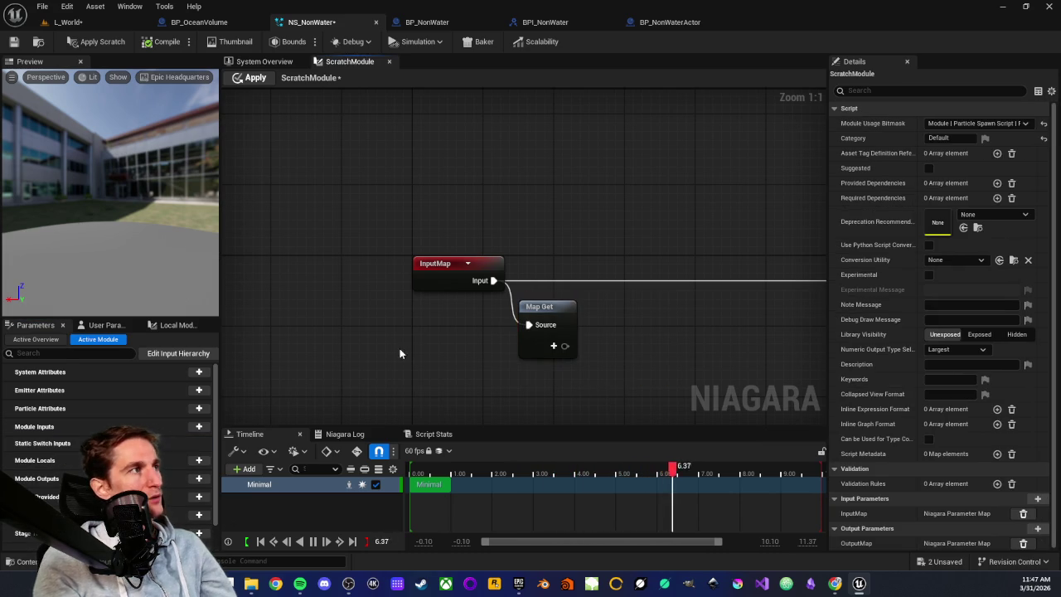
click(264, 62)
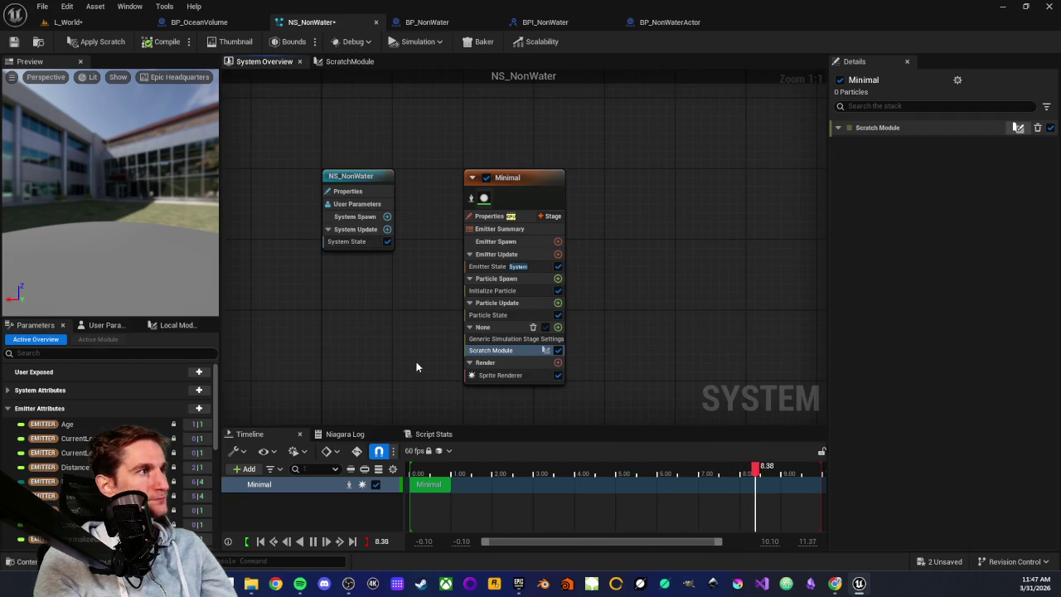
drag(416, 366, 472, 360)
key(ctrl+s)
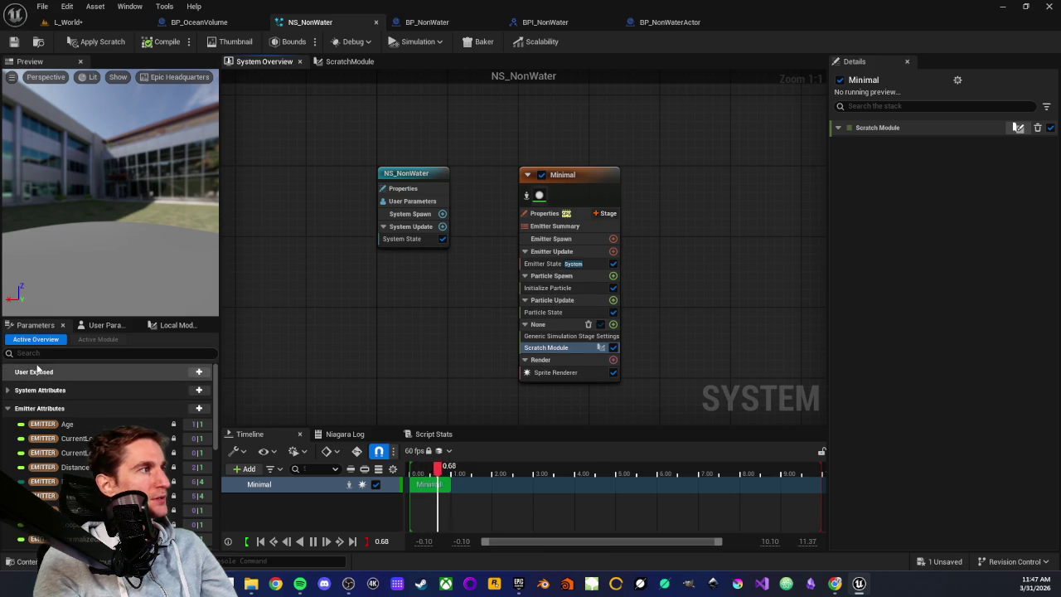
Step: Create a Vector user parameter named Position, then delete it
click(106, 325)
click(34, 325)
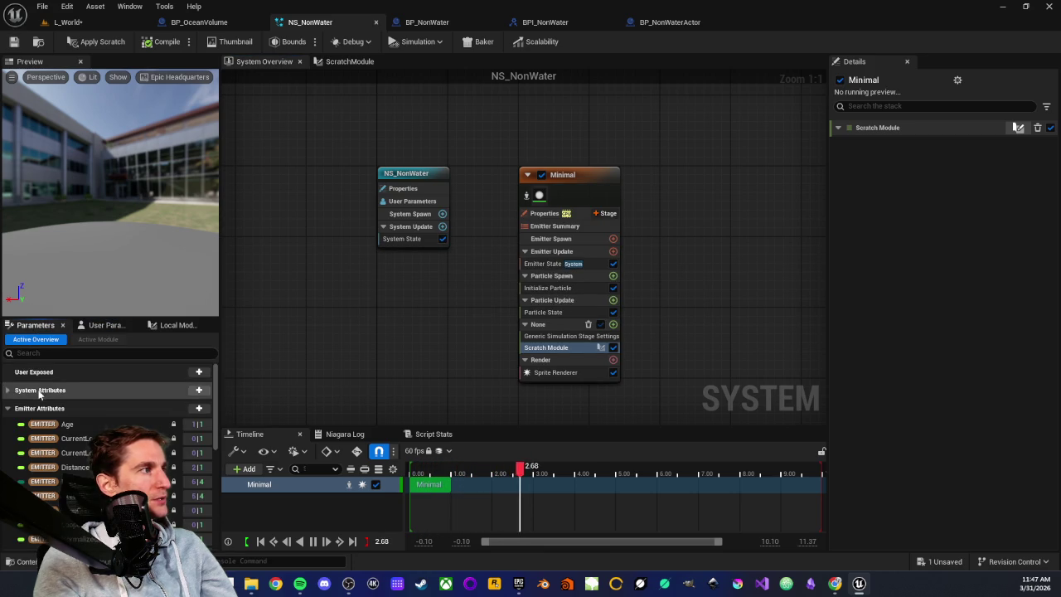
click(199, 372)
text(vector)
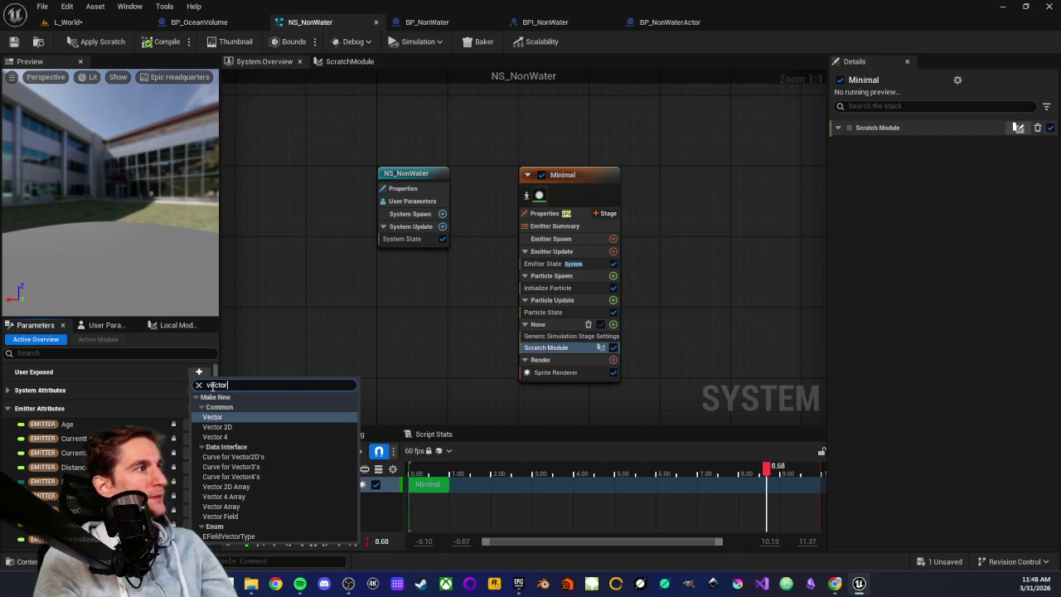
key(Return)
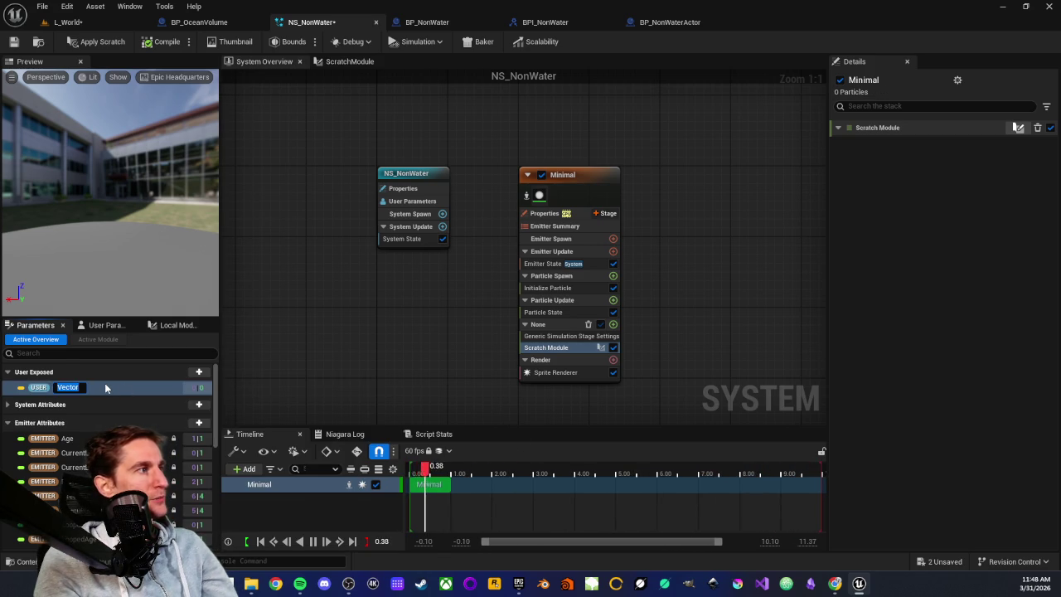
text(Position)
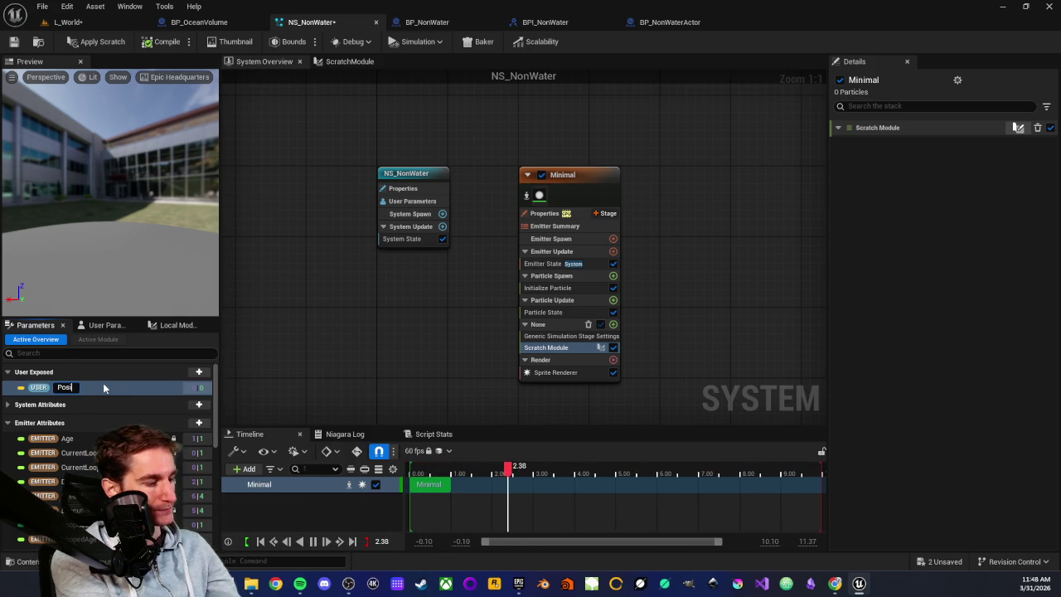
key(Return)
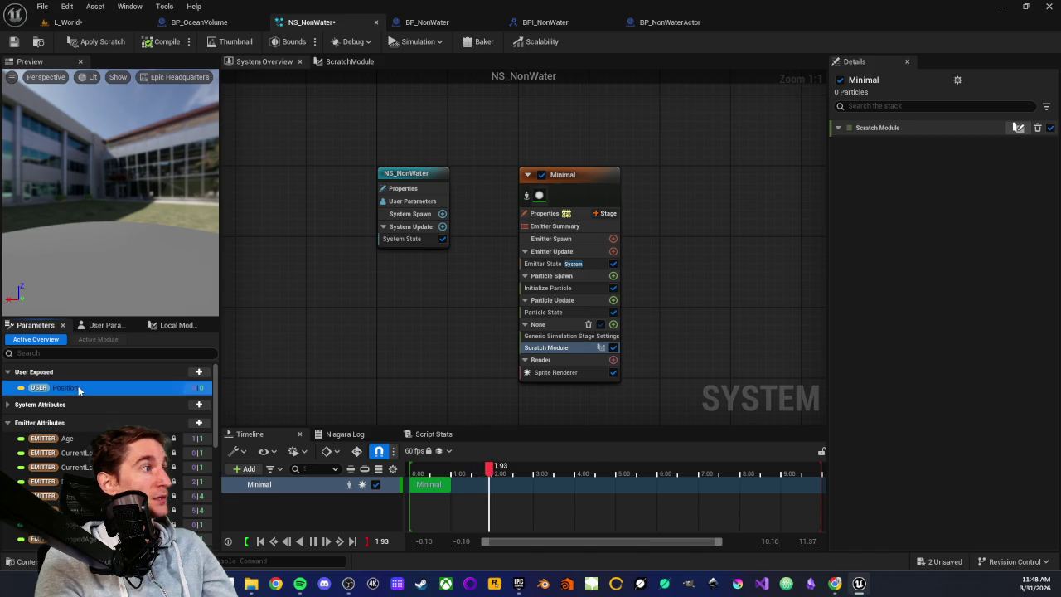
click(82, 387)
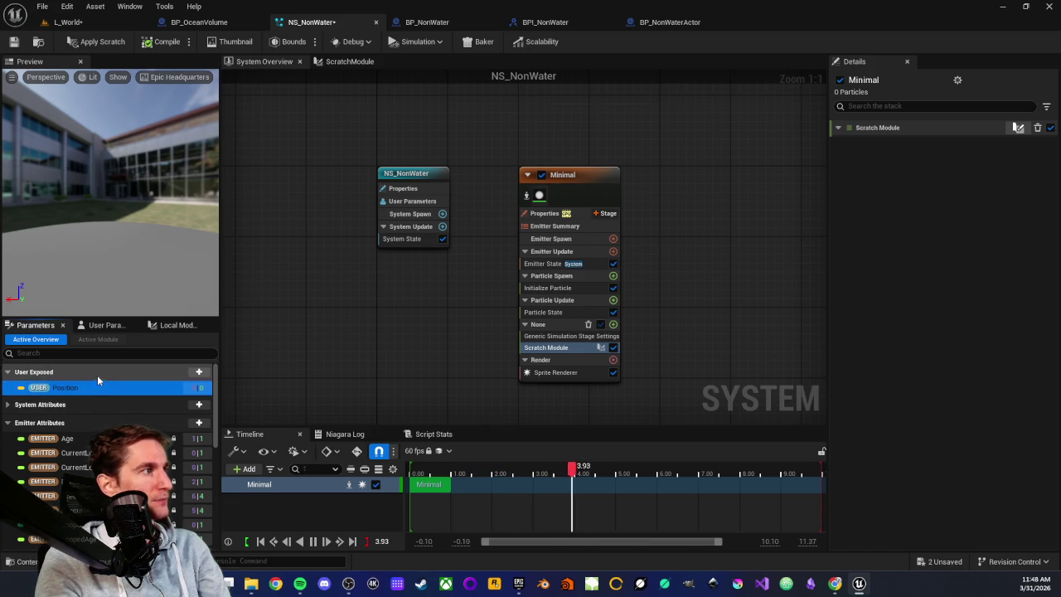
key(Delete)
Step: Add a Vector Array user parameter and name it Positions
click(199, 372)
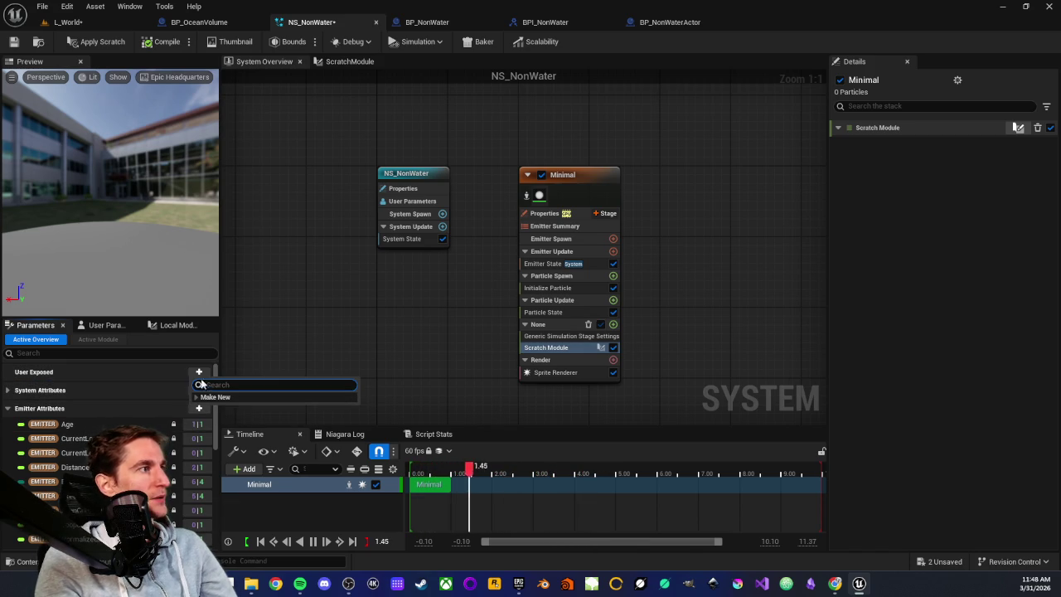
text(vector)
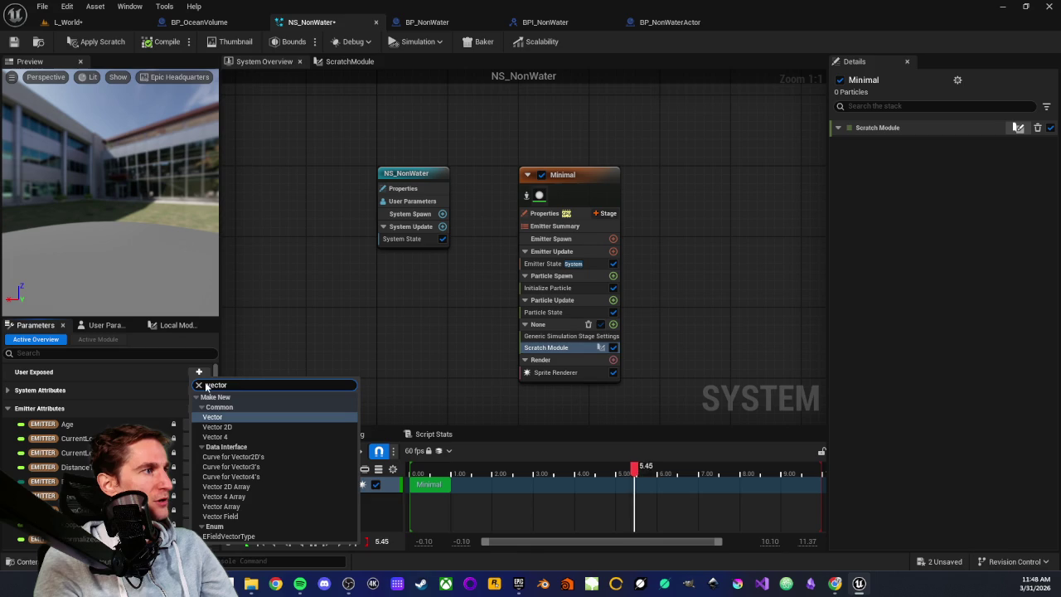
click(221, 506)
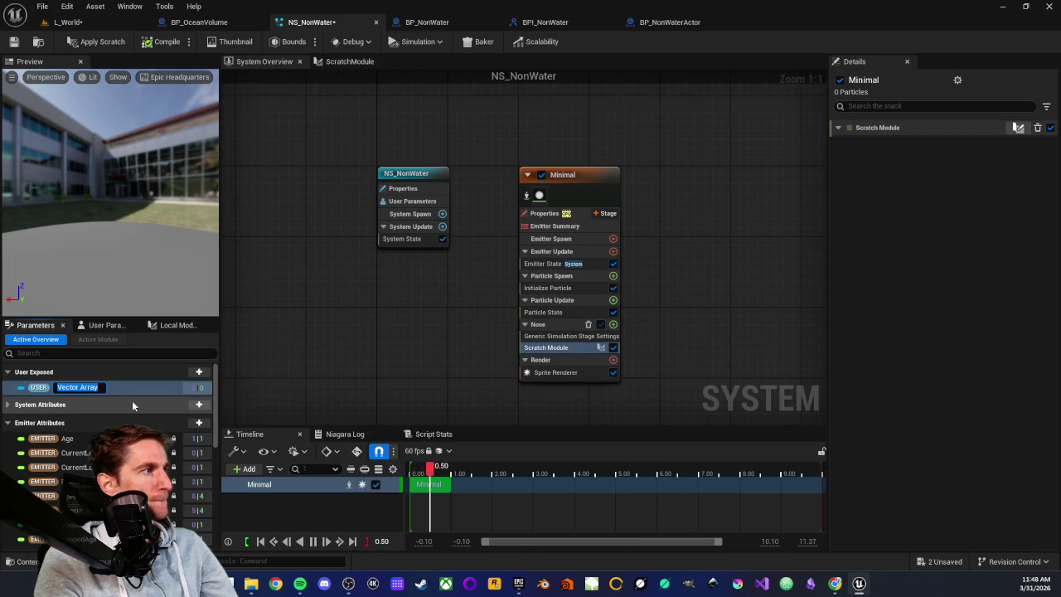
text(Po)
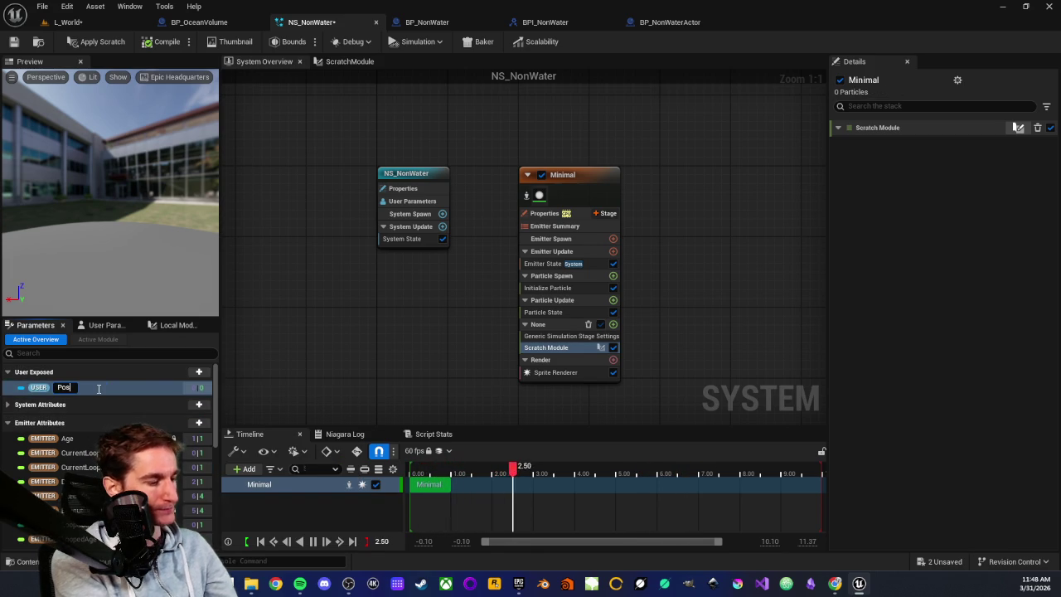
text(s)
key(Return)
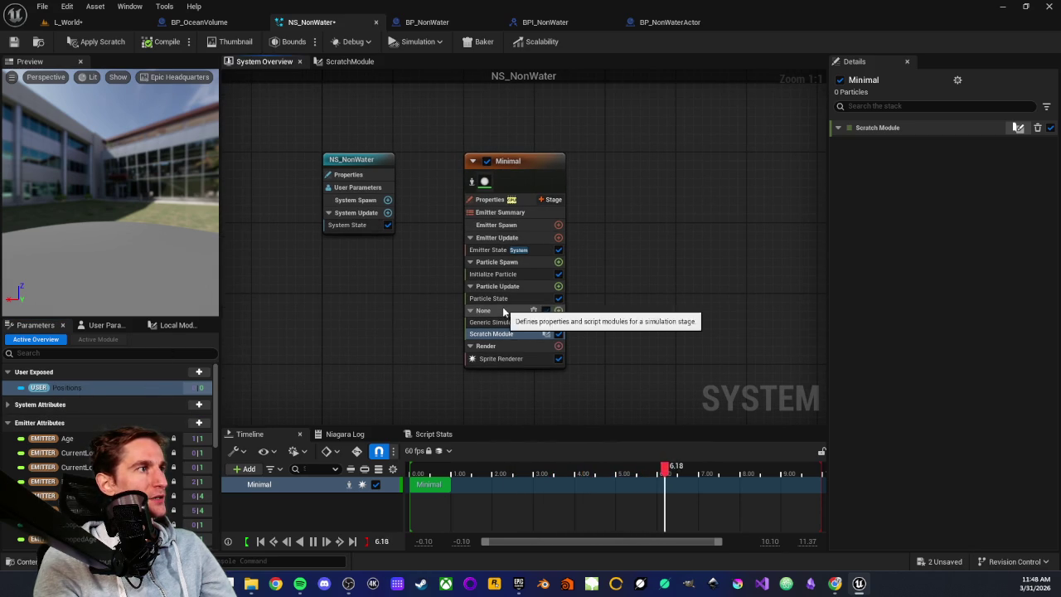
Step: Inspect the Minimal emitter's simulation stage settings
click(496, 310)
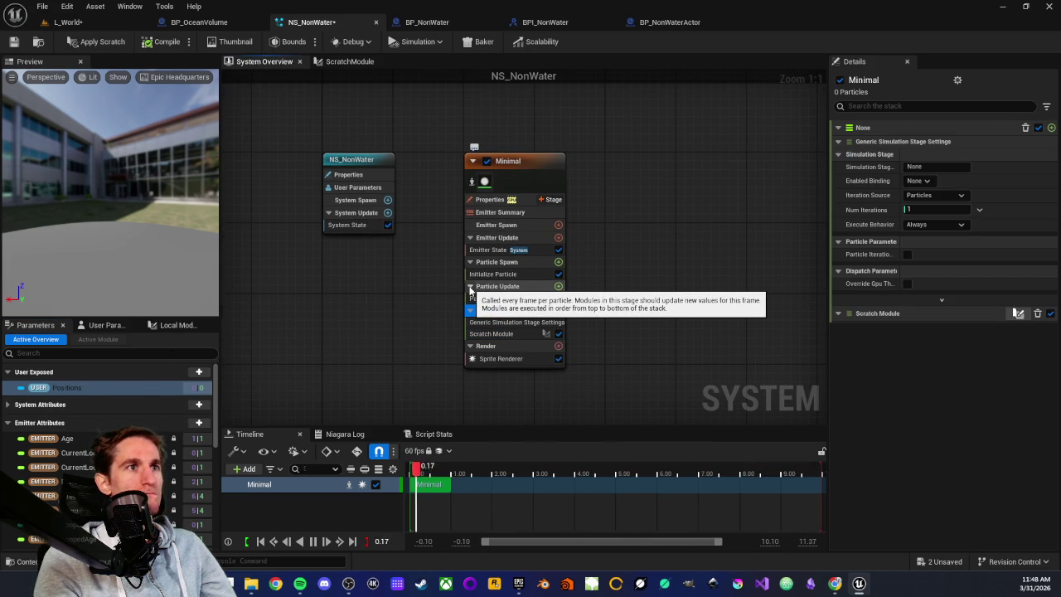
drag(443, 288, 466, 276)
scroll(108, 398, down, 2)
scroll(68, 398, up, 1)
Step: Search 'grid' and add a Grid2D Collection emitter attribute
click(198, 388)
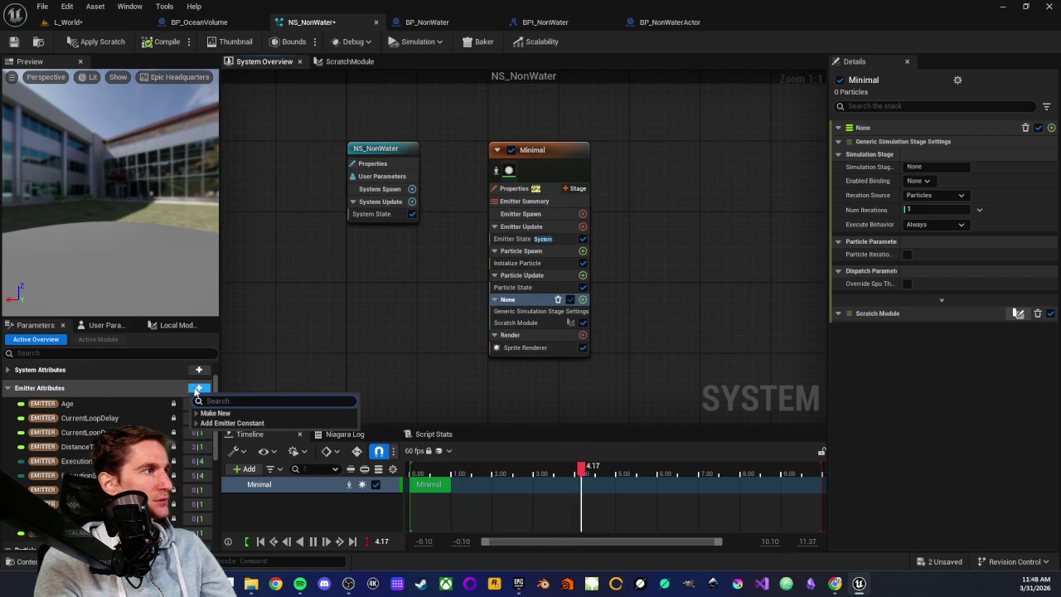
text(grid)
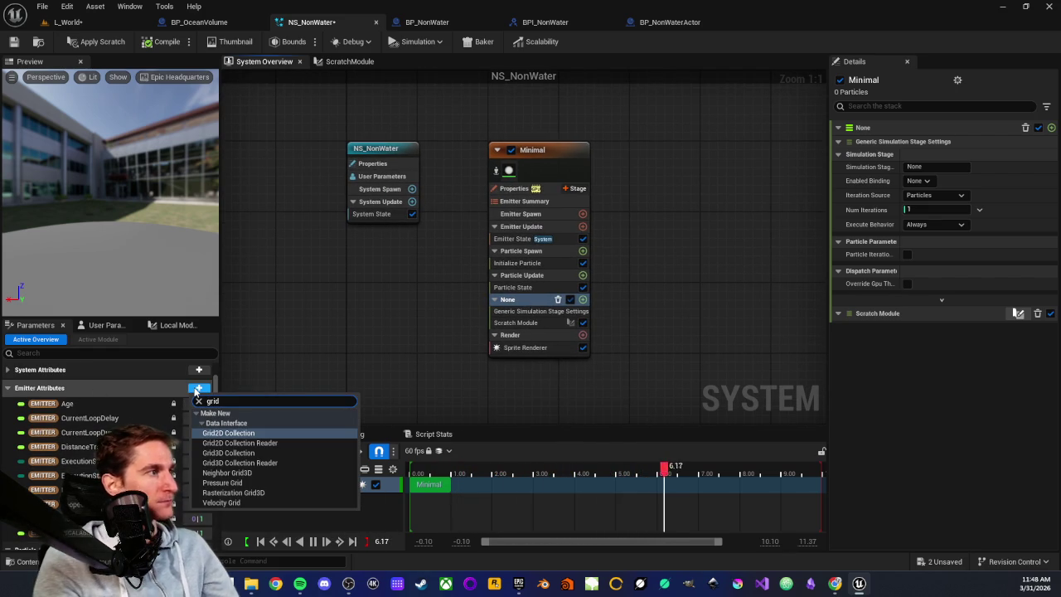
click(245, 436)
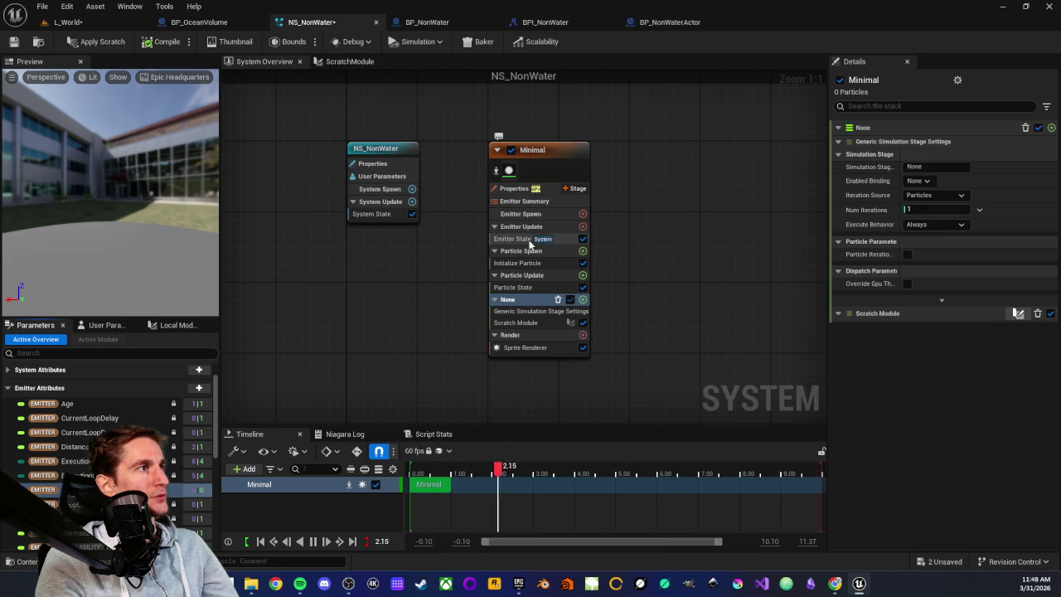
Step: Drag the Grid emitter attribute into Emitter Spawn to set it there
click(583, 215)
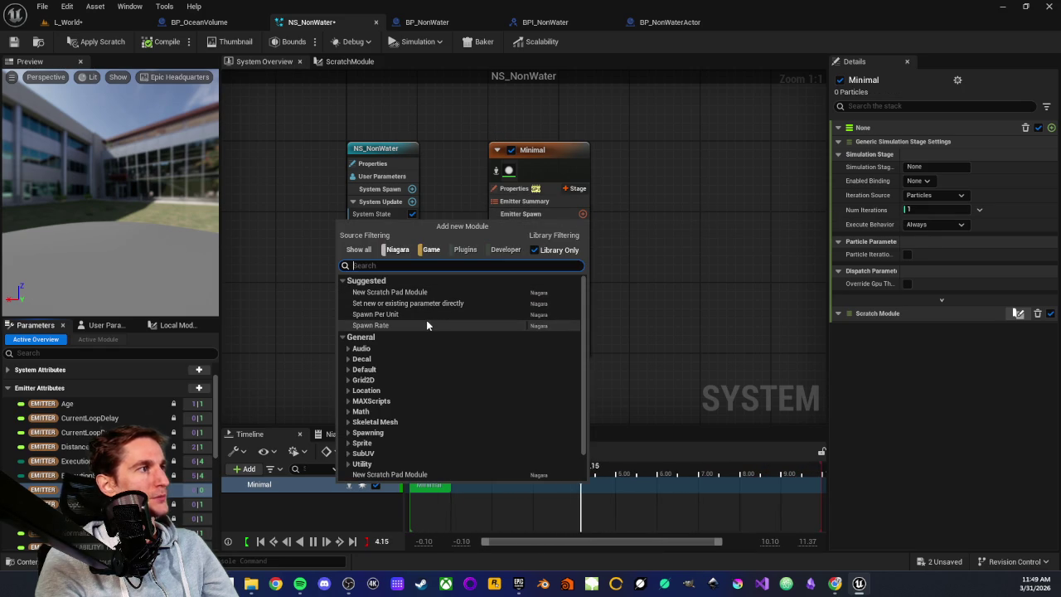
text(grid)
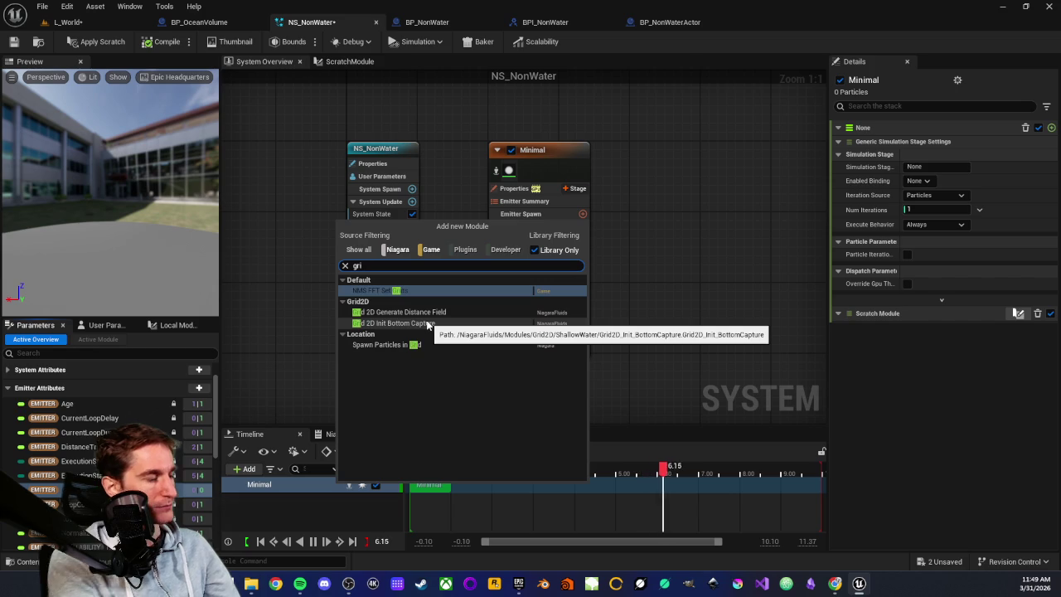
click(319, 338)
mouse_move(50, 489)
mouse_down()
mouse_move(310, 386)
mouse_move(539, 220)
mouse_up()
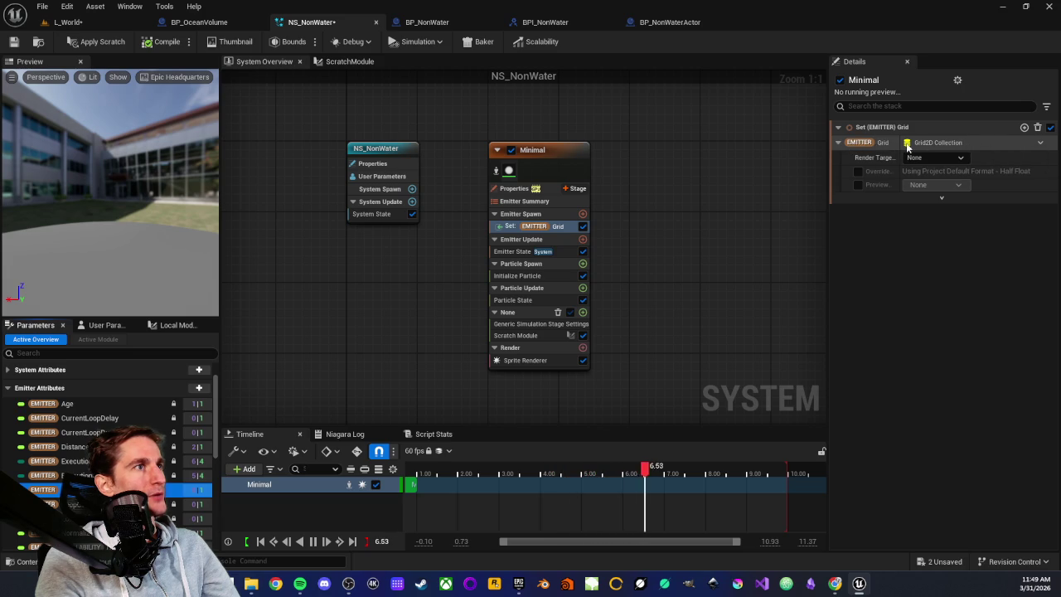
Step: Add the Grid 2D Set Resolution module to Emitter Spawn, including non-library modules
click(583, 214)
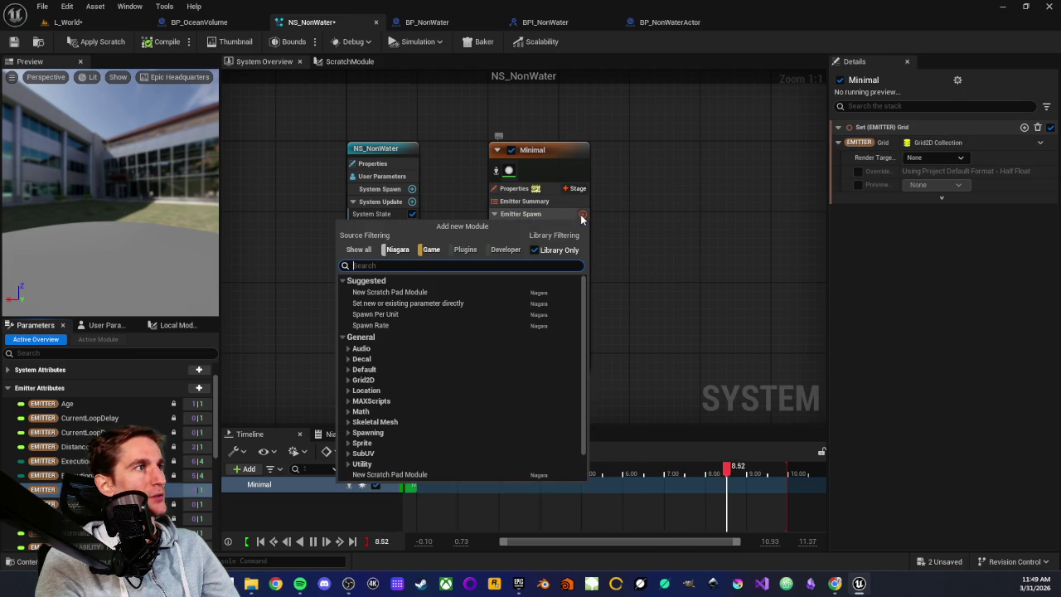
text(set)
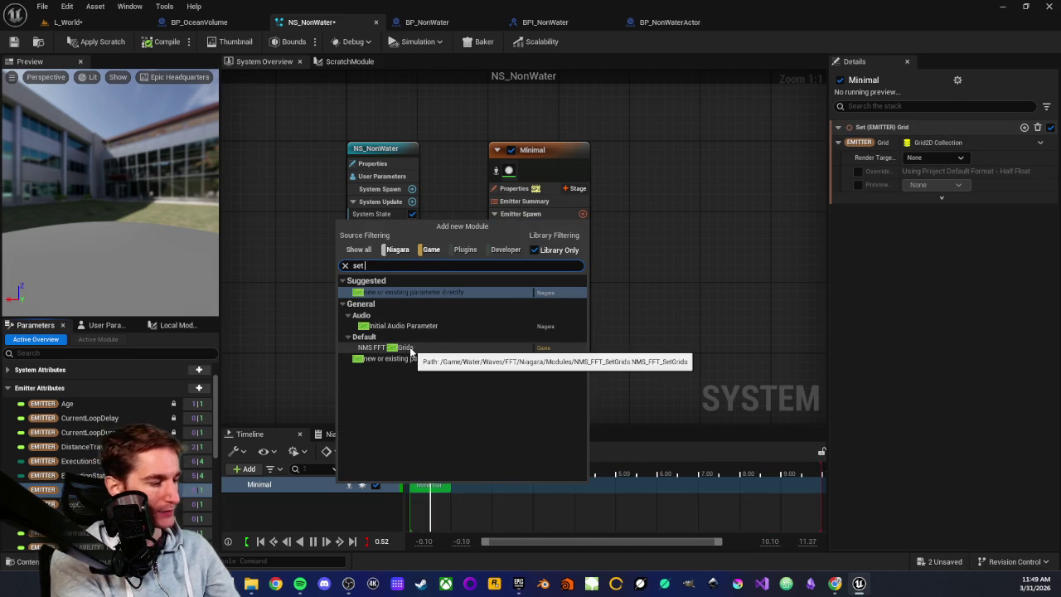
text( grid)
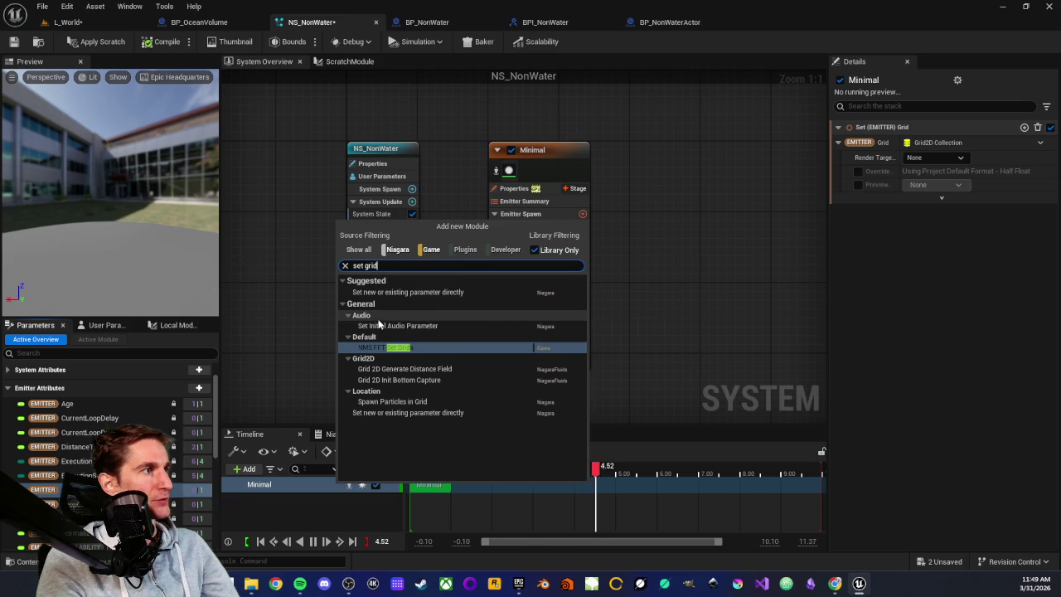
click(542, 251)
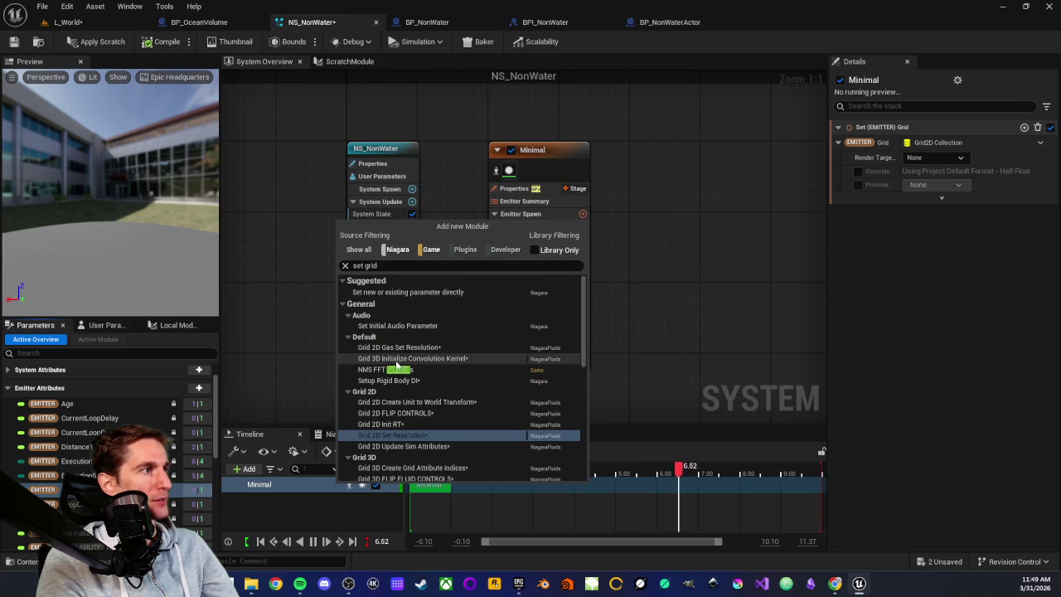
click(374, 436)
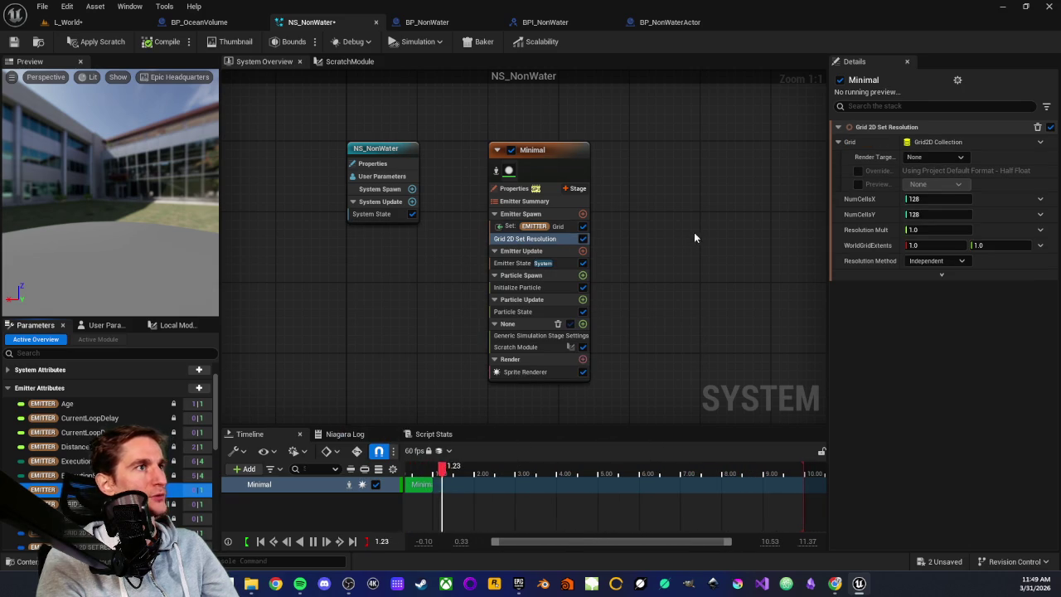
Step: Bind the EMITTER Grid parameter to the Grid 2D Set Resolution module's Grid input
click(510, 226)
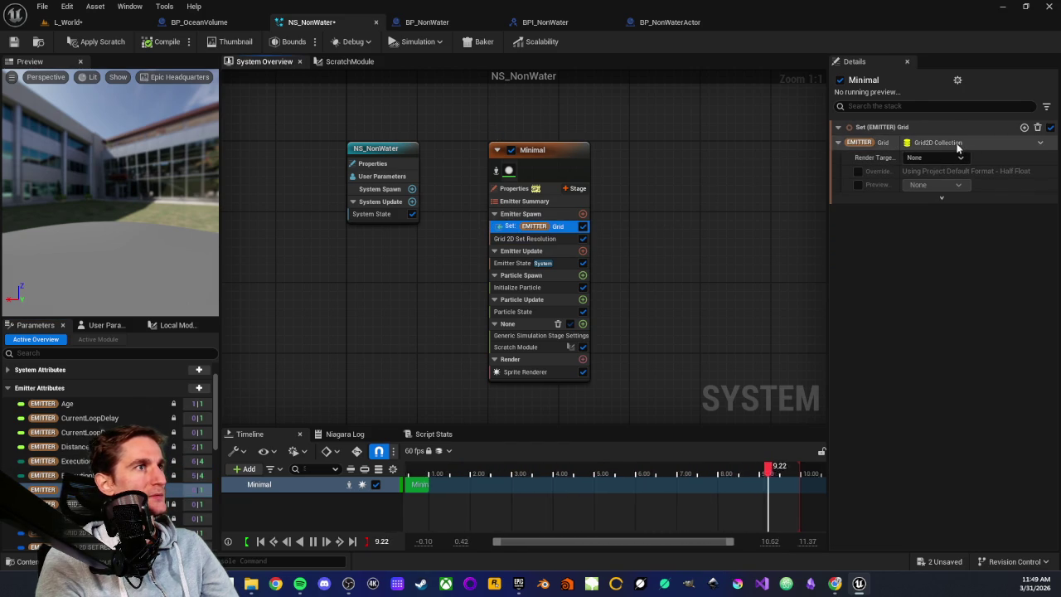
drag(43, 489, 931, 145)
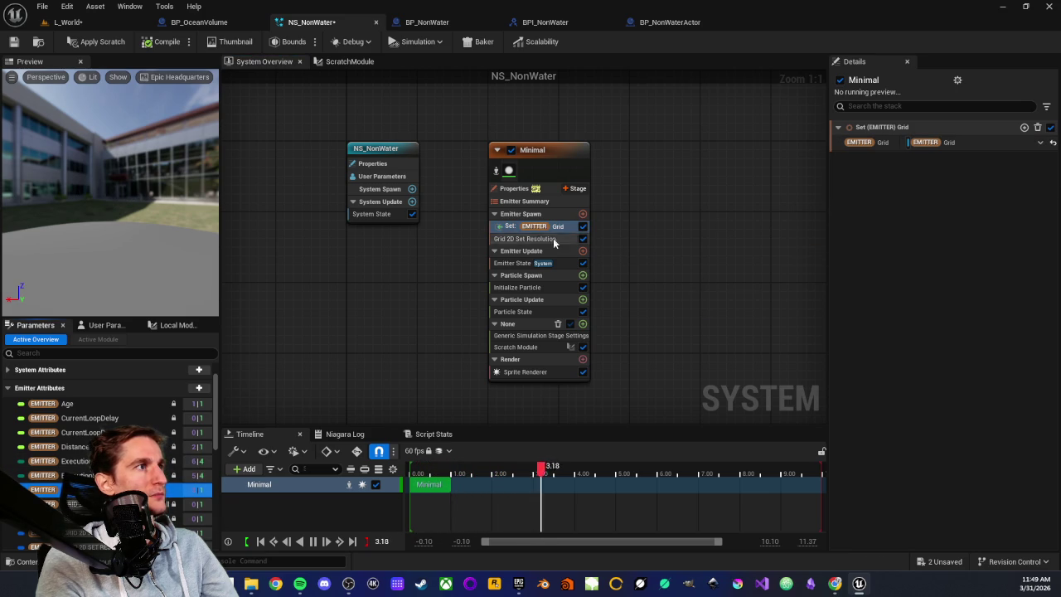
click(1051, 144)
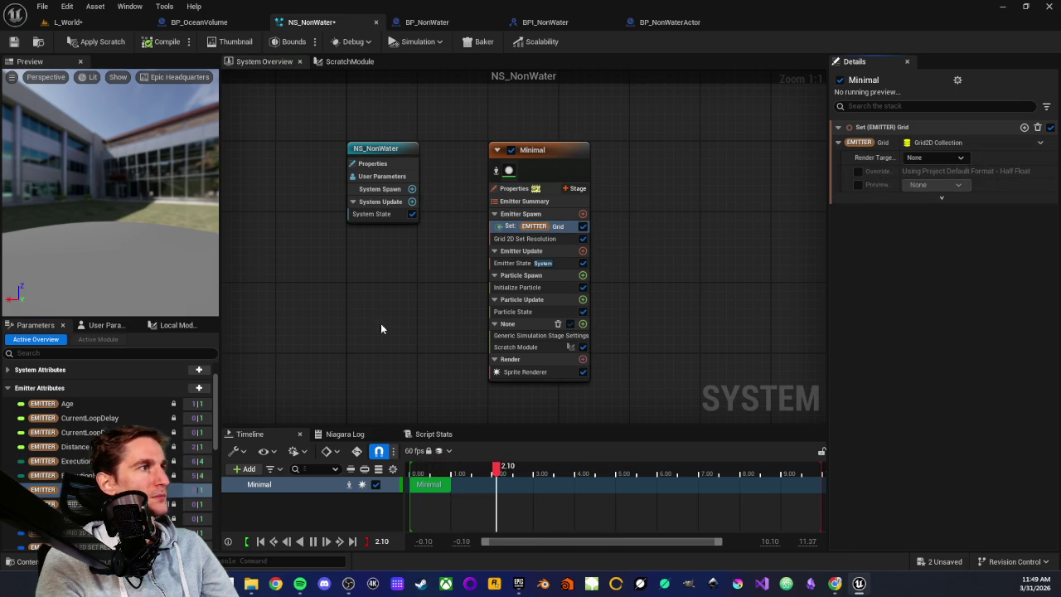
click(533, 238)
mouse_move(50, 489)
mouse_down()
mouse_move(415, 377)
mouse_move(916, 143)
mouse_move(937, 142)
mouse_up()
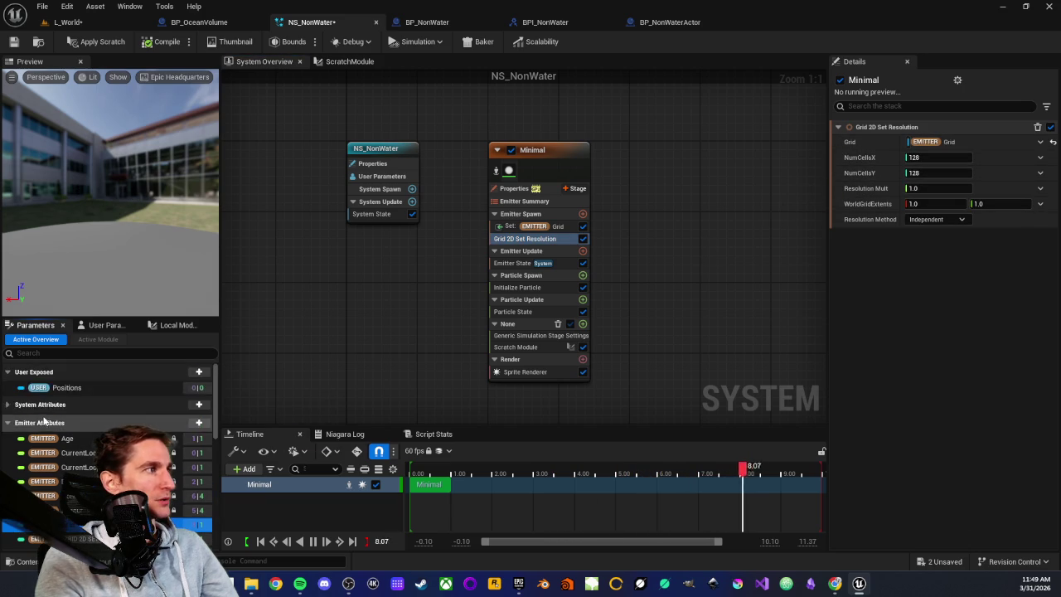
click(200, 373)
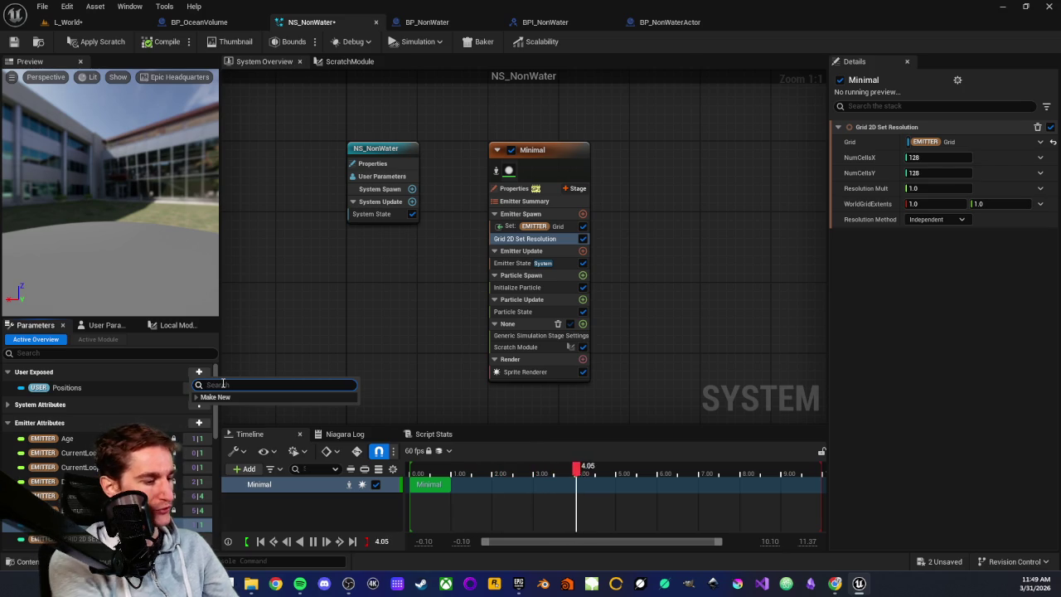
Step: Create an int32 Resolution user parameter, link it to NumCellsX and NumCellsY, and apply the scratch changes
text(int)
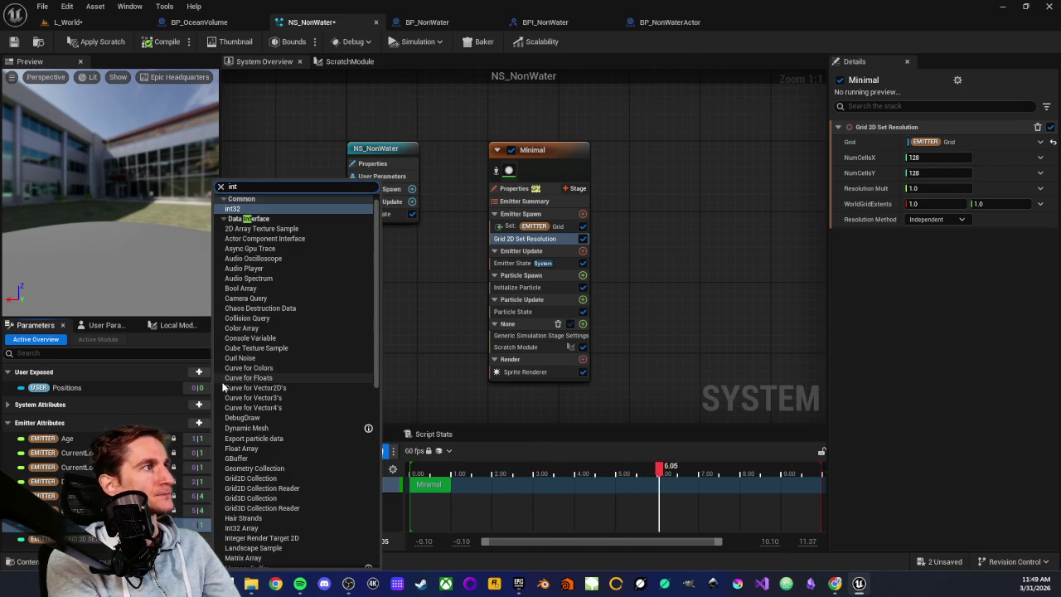
key(Return)
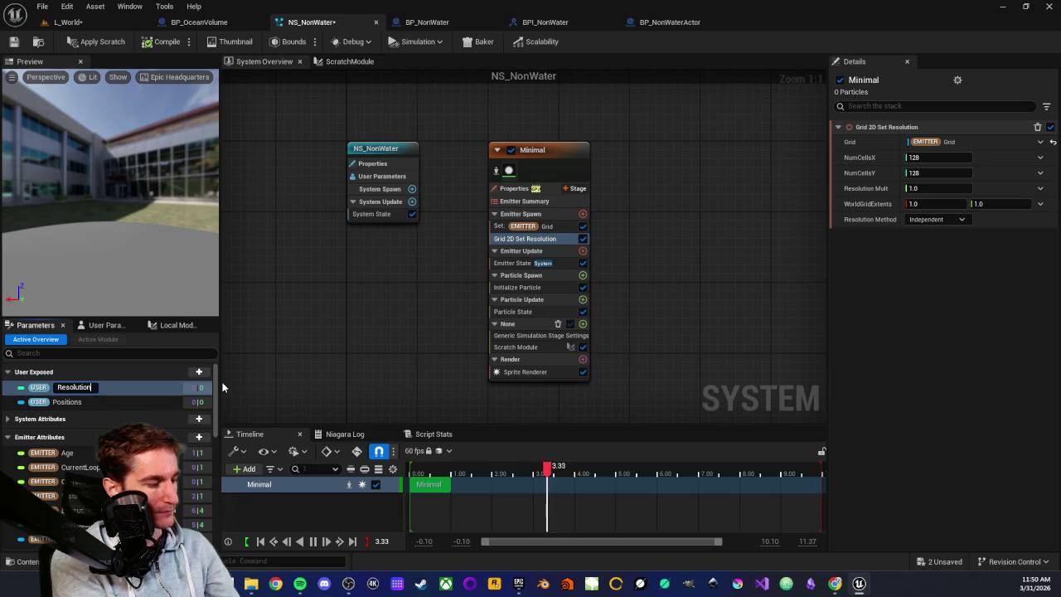
key(Return)
drag(82, 403, 937, 158)
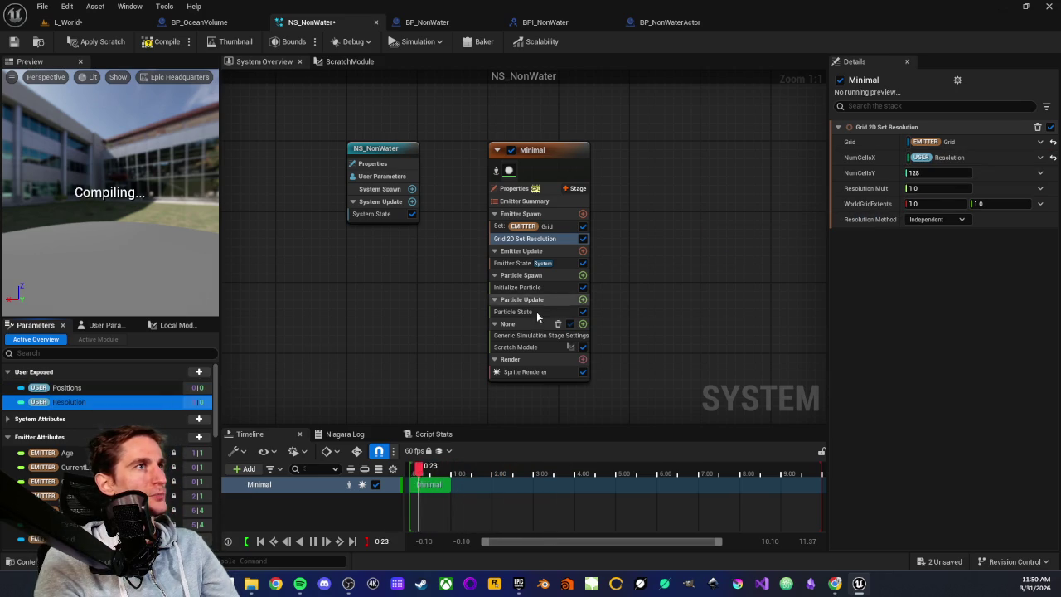
mouse_move(131, 402)
mouse_down()
mouse_move(294, 366)
mouse_move(920, 172)
mouse_up()
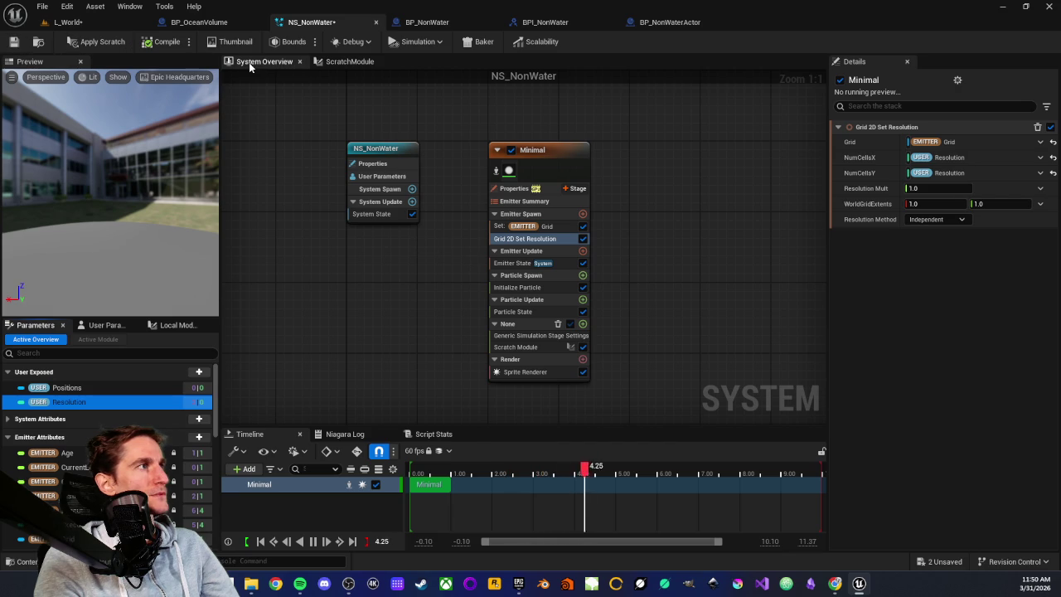
click(101, 41)
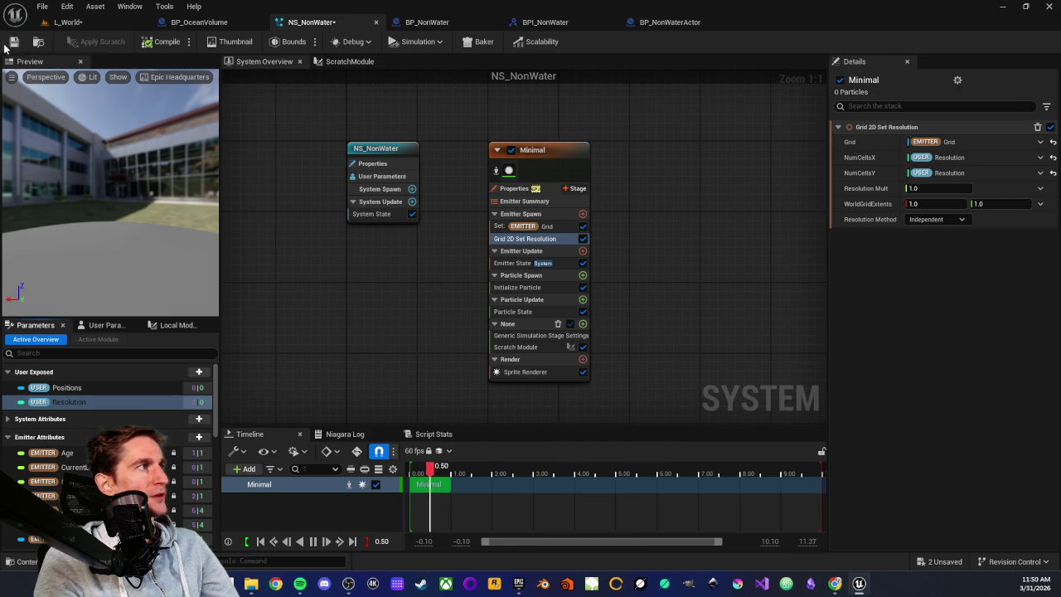
Step: Glance at the scratch module graph, then collapse Particle Spawn in System Overview
click(350, 62)
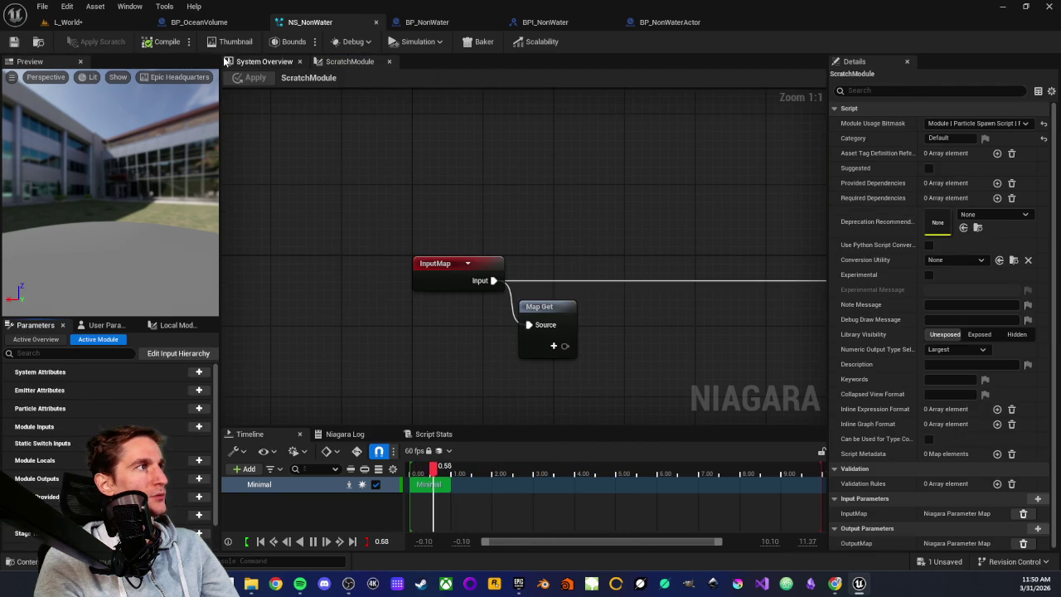
click(262, 62)
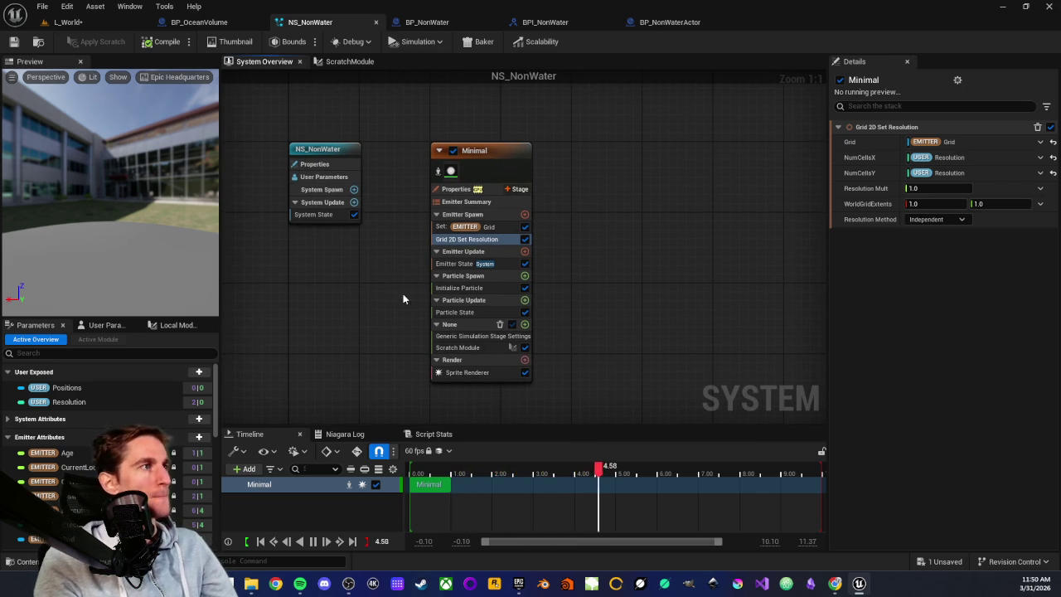
scroll(381, 253, up, 1)
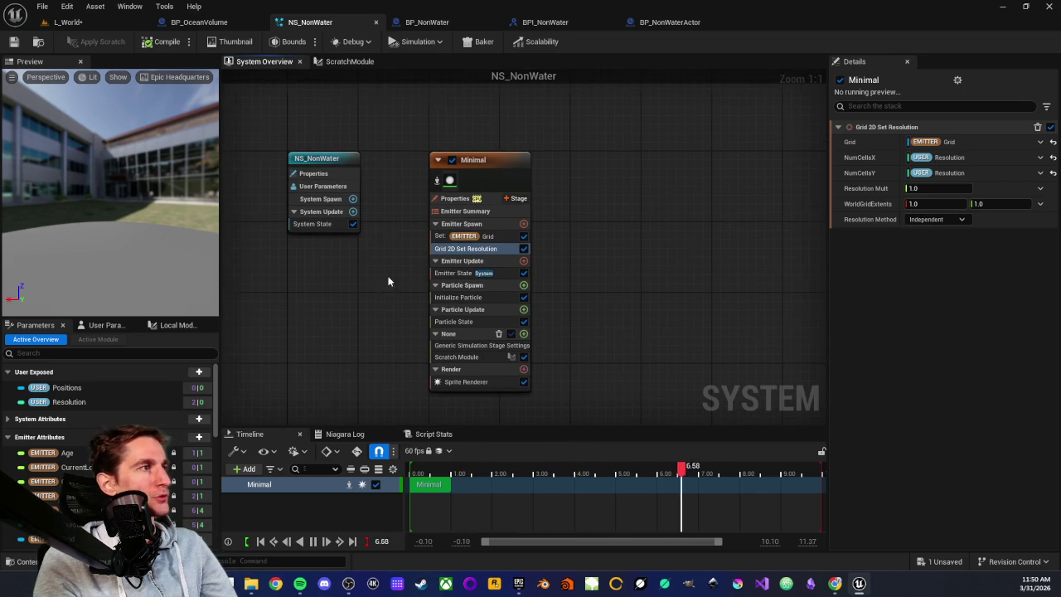
click(166, 387)
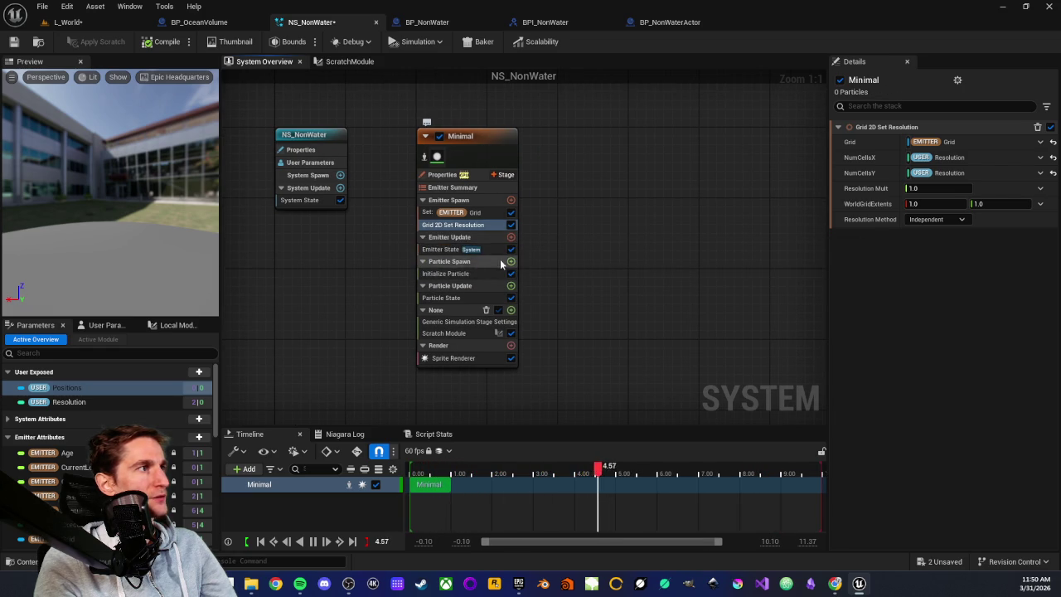
click(424, 262)
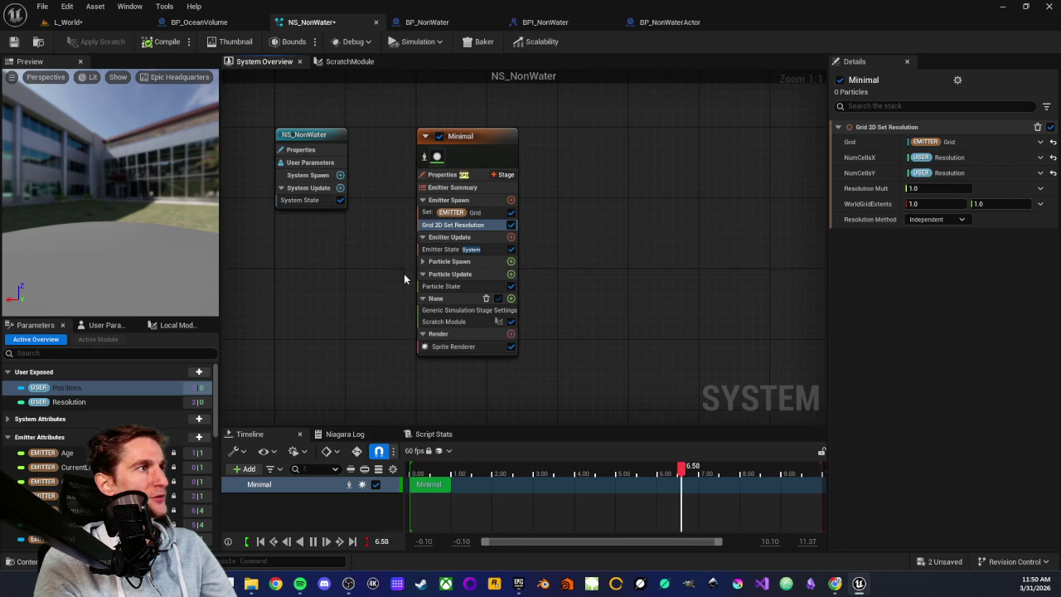
Step: Collapse Particle Update and set the simulation stage's Iteration Source to Data Interface
click(422, 274)
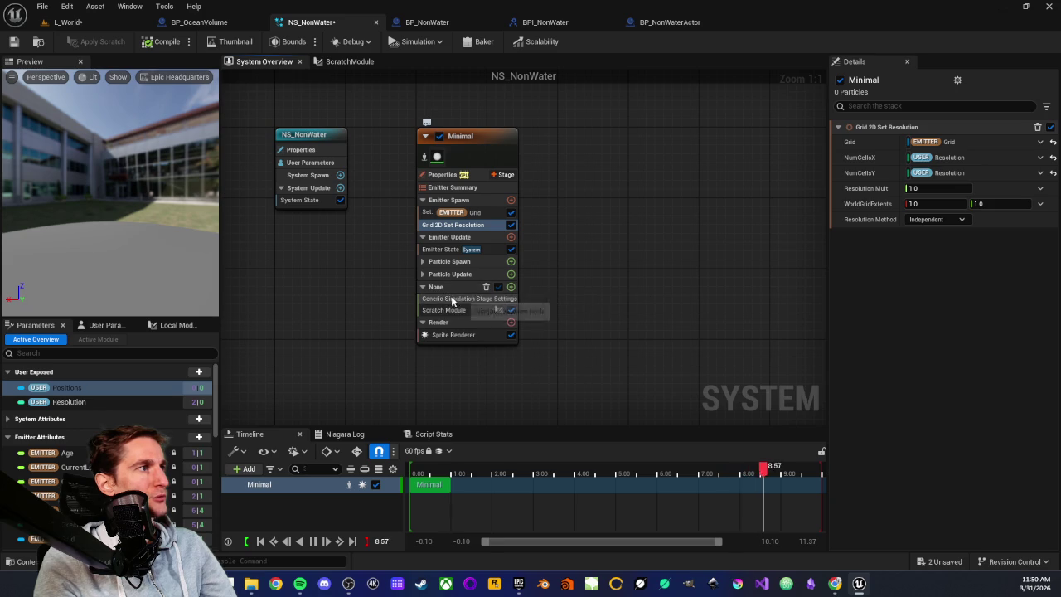
click(445, 299)
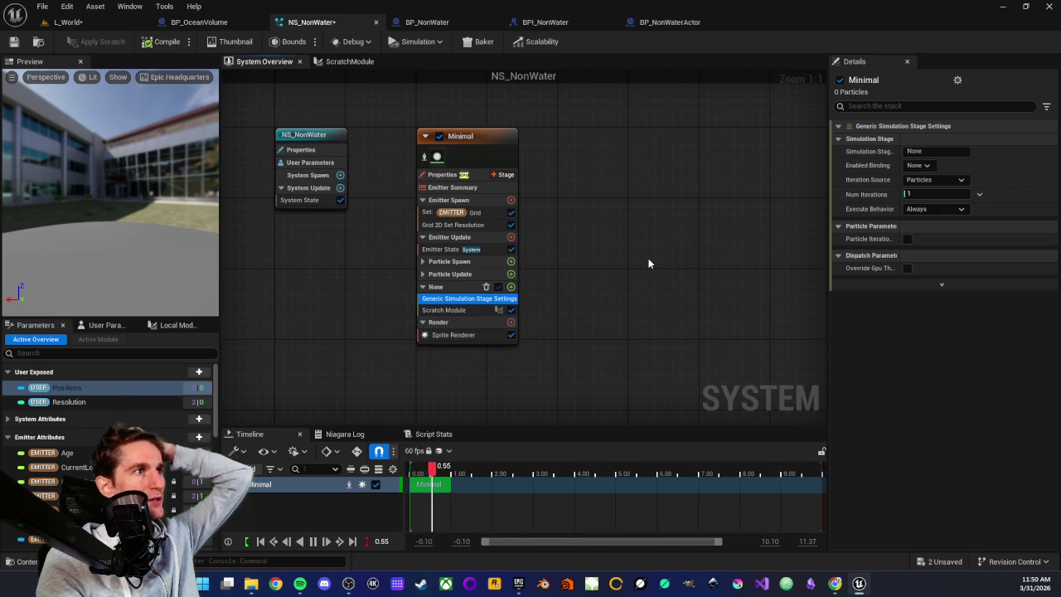
click(959, 182)
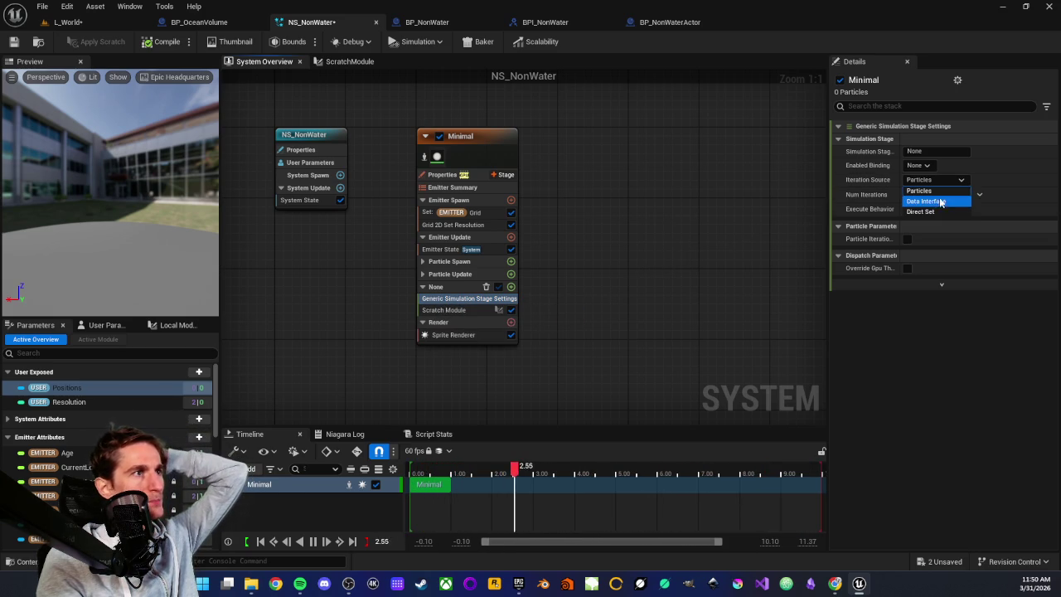
click(938, 201)
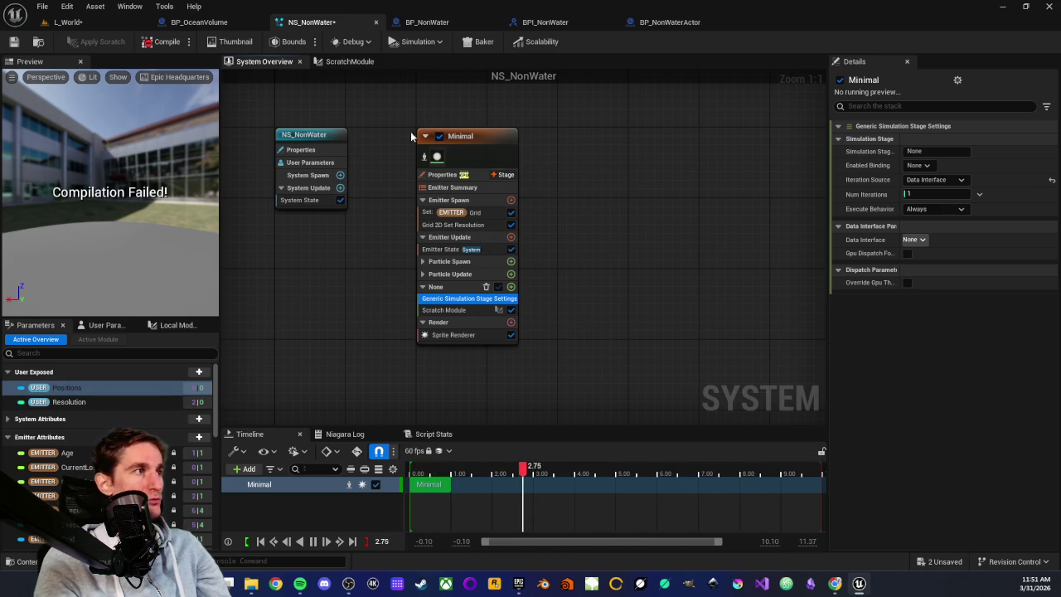
mouse_move(380, 105)
mouse_down()
mouse_move(592, 290)
mouse_move(605, 381)
mouse_up()
Step: Frame BP_NonWaterActor in the L_World viewport, then open its Blueprint's GetData function
scroll(574, 352, down, 1)
click(66, 22)
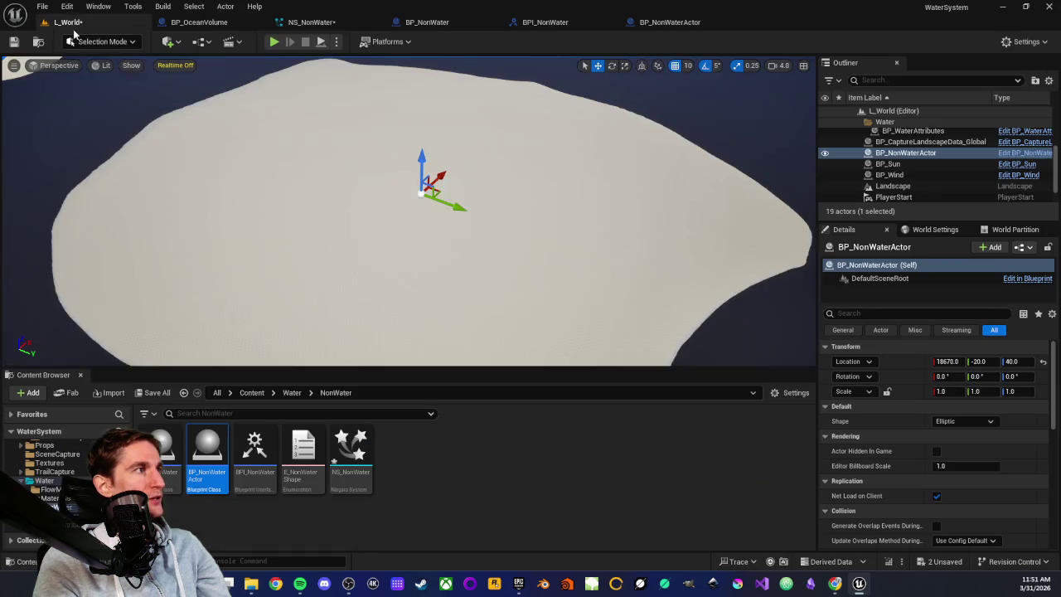
mouse_move(339, 196)
mouse_down()
mouse_move(384, 243)
mouse_move(344, 187)
mouse_up()
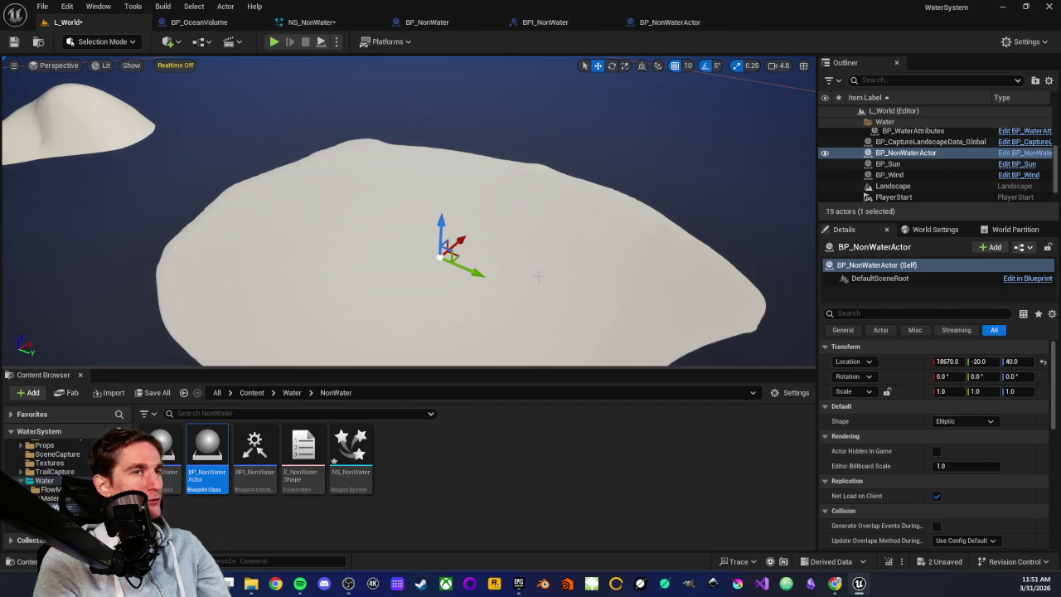
drag(424, 238, 416, 122)
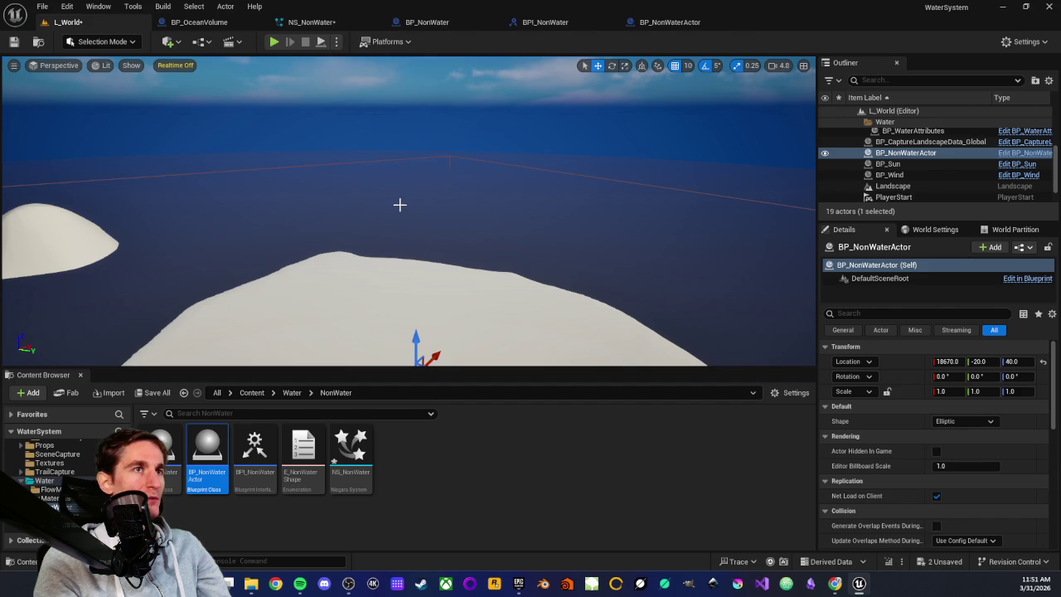
key(f)
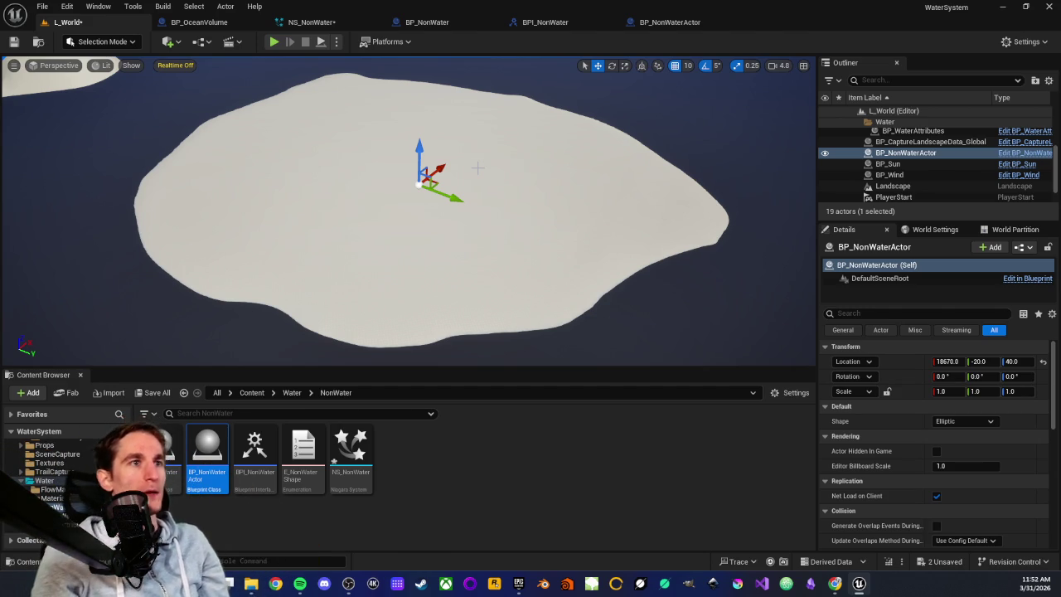
click(200, 509)
click(685, 25)
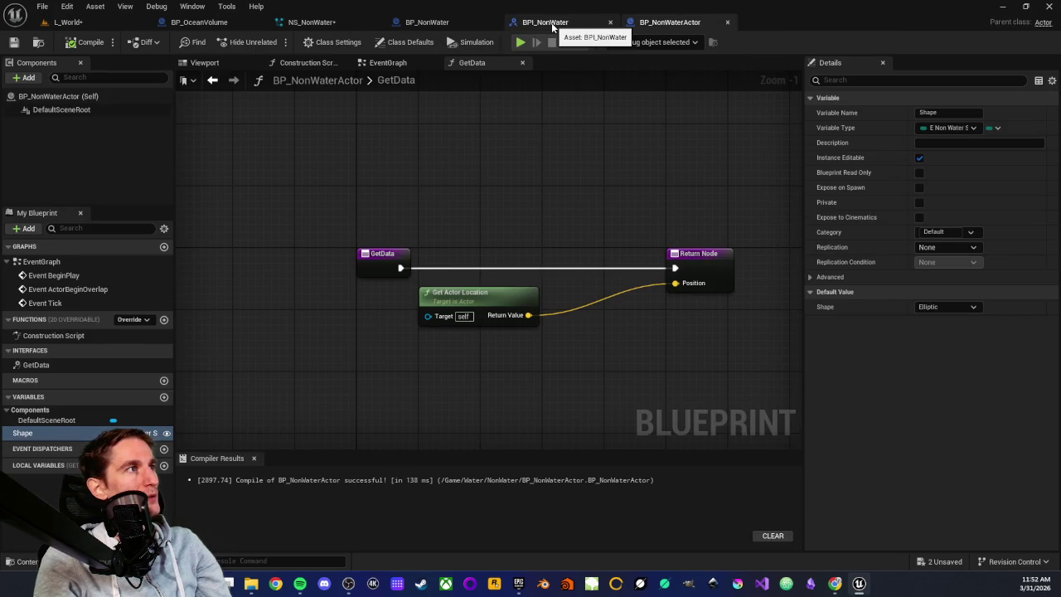
Step: View the BPI_NonWater GetData graph, then pan BP_NonWater's EventGraph to the REMOVE node
click(549, 22)
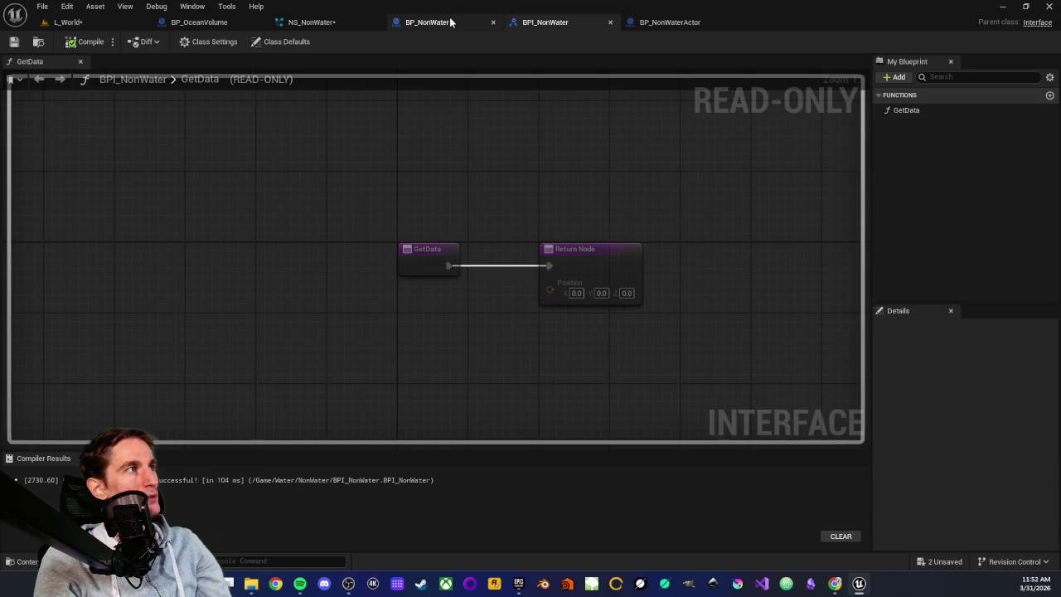
click(450, 21)
drag(373, 249, 498, 185)
scroll(499, 185, down, 1)
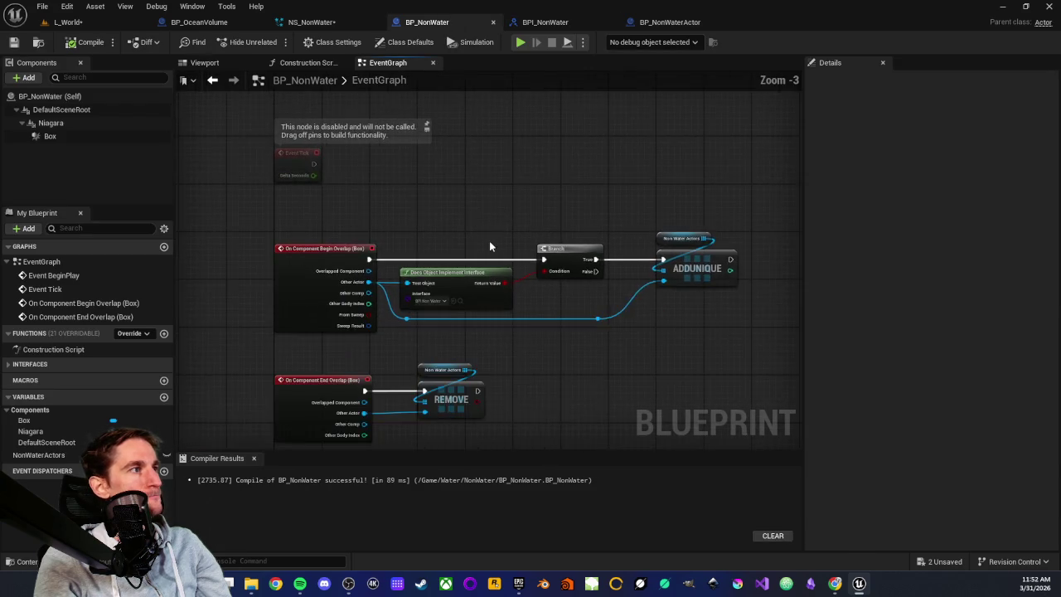
scroll(490, 241, up, 2)
mouse_move(457, 225)
mouse_down()
mouse_move(467, 161)
mouse_move(386, 174)
mouse_up()
scroll(386, 174, down, 1)
Step: Box-select and inspect the ADDUNIQUE node in BP_NonWater's EventGraph
drag(585, 135, 692, 265)
click(678, 319)
scroll(650, 312, down, 1)
mouse_move(593, 171)
mouse_down()
mouse_move(596, 310)
mouse_move(513, 349)
mouse_move(549, 325)
mouse_move(674, 365)
mouse_up()
click(603, 354)
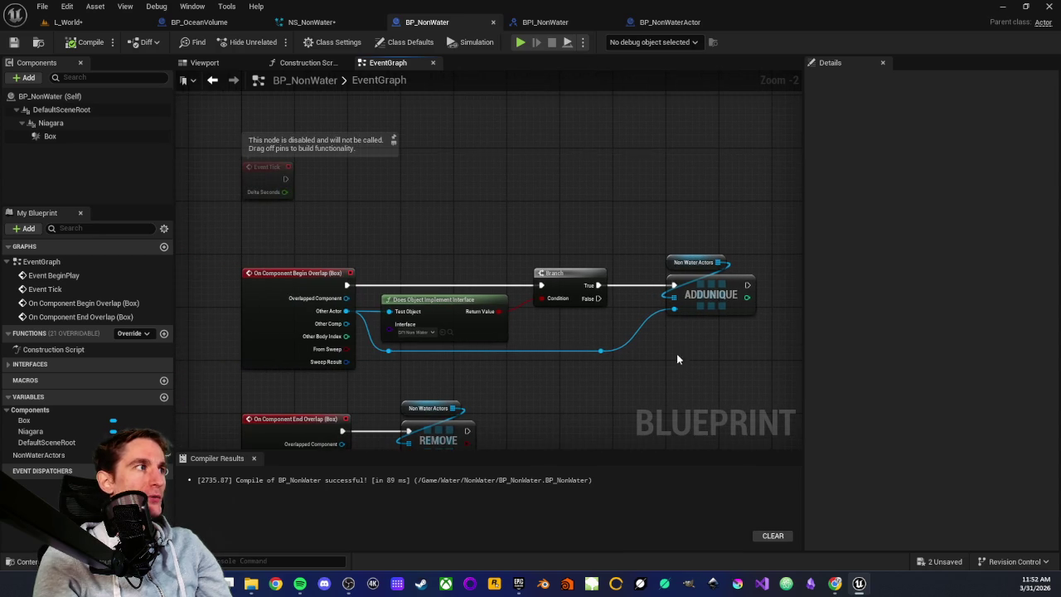
scroll(494, 212, up, 2)
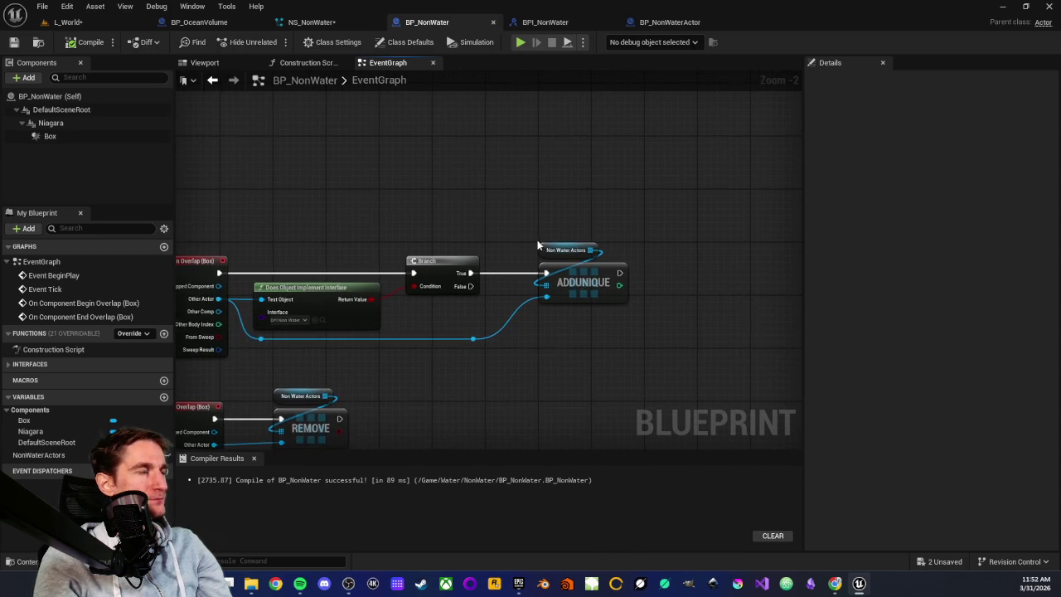
Step: Inspect the Non Water Actors node, then go back to the NS_NonWater system
mouse_move(510, 216)
mouse_down()
mouse_move(605, 265)
mouse_move(631, 260)
mouse_up()
drag(523, 227, 614, 263)
click(485, 189)
mouse_move(486, 189)
mouse_down()
mouse_move(553, 232)
mouse_move(691, 266)
mouse_up()
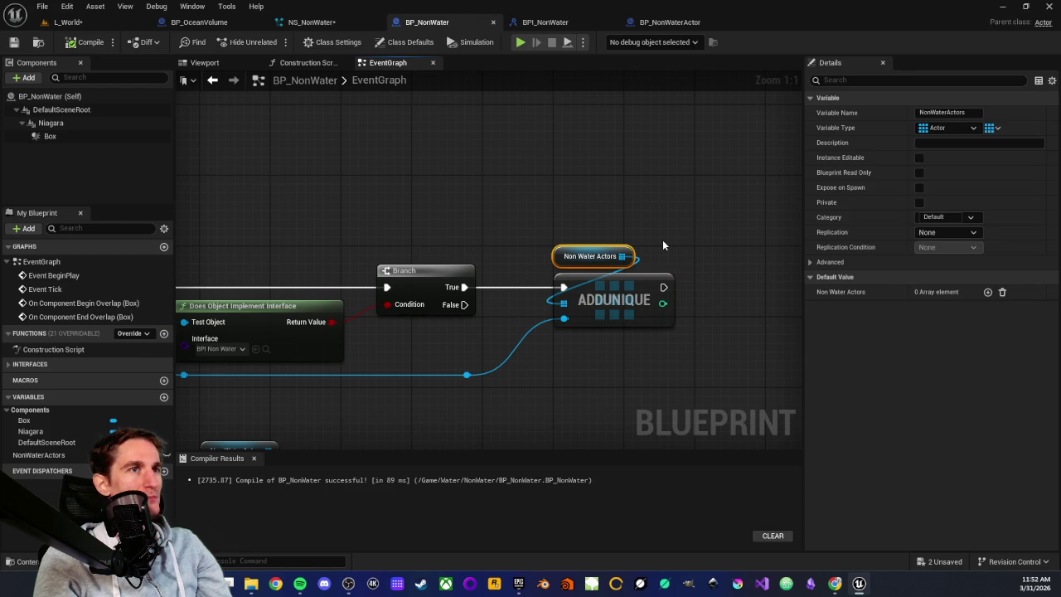
click(660, 244)
drag(617, 259, 618, 259)
click(486, 199)
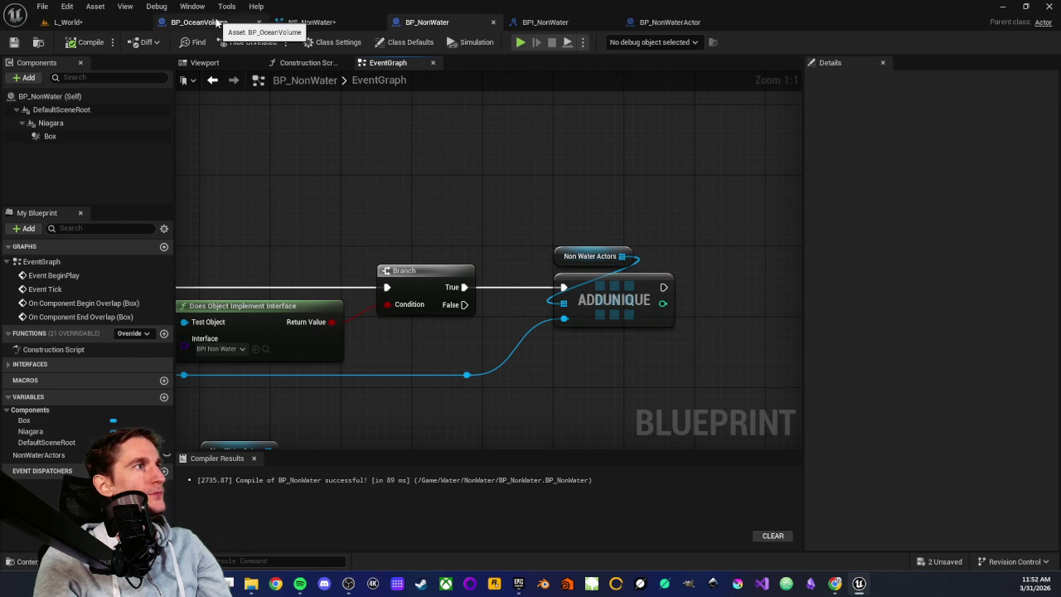
click(312, 22)
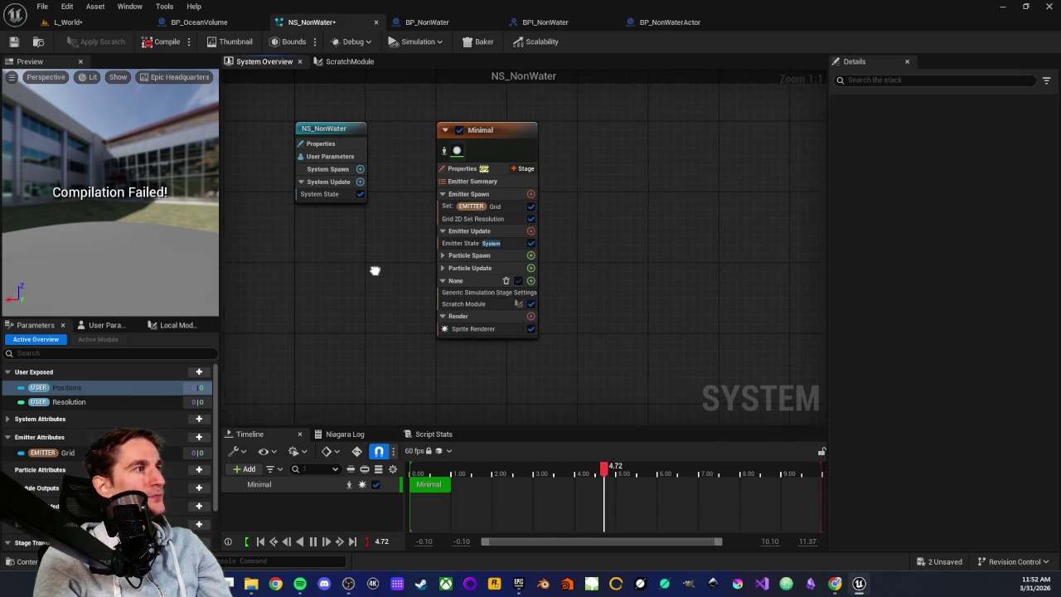